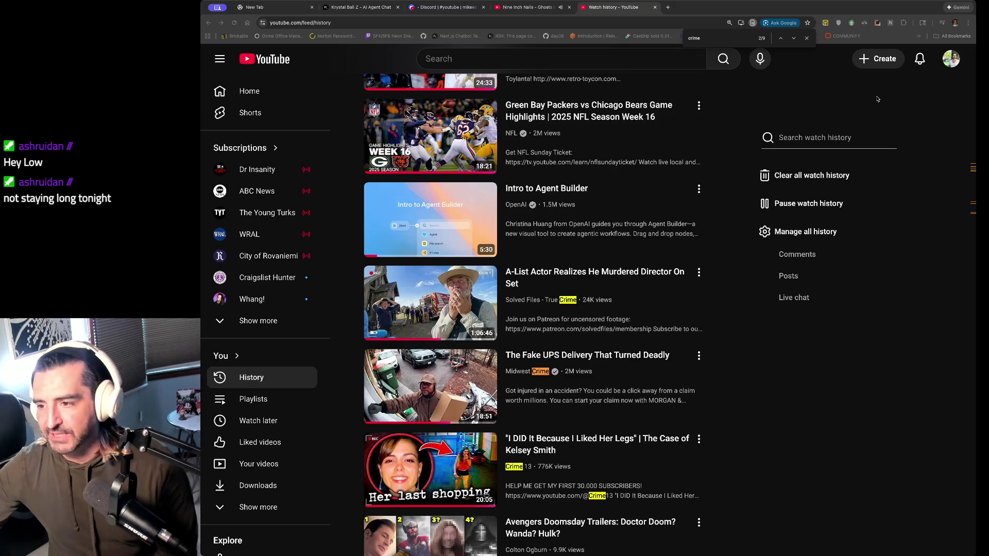
Step: Open 'The Fake UPS Delivery That Turned Deadly' from the YouTube watch history list
left_click(585, 352)
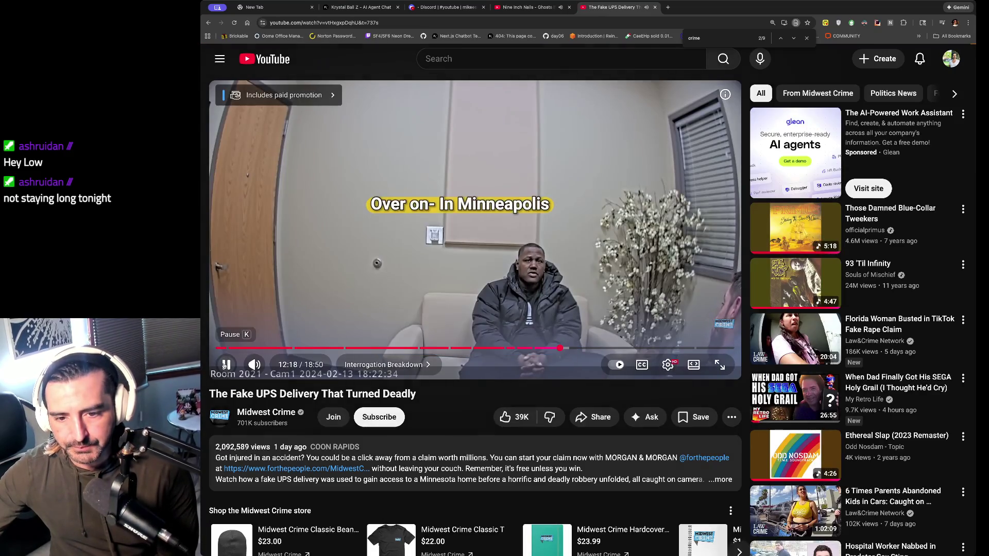
left_click(208, 22)
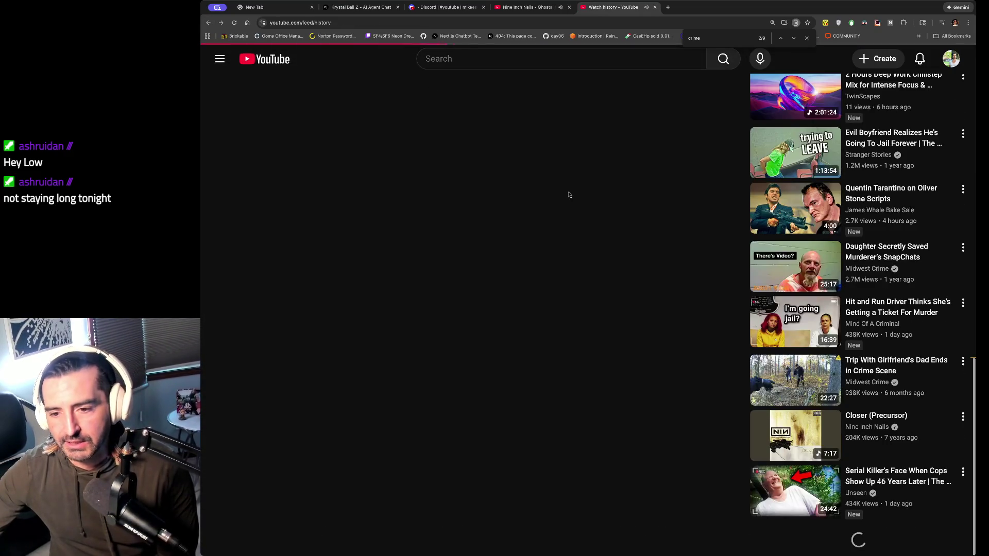
scroll(561, 395, "down", 1)
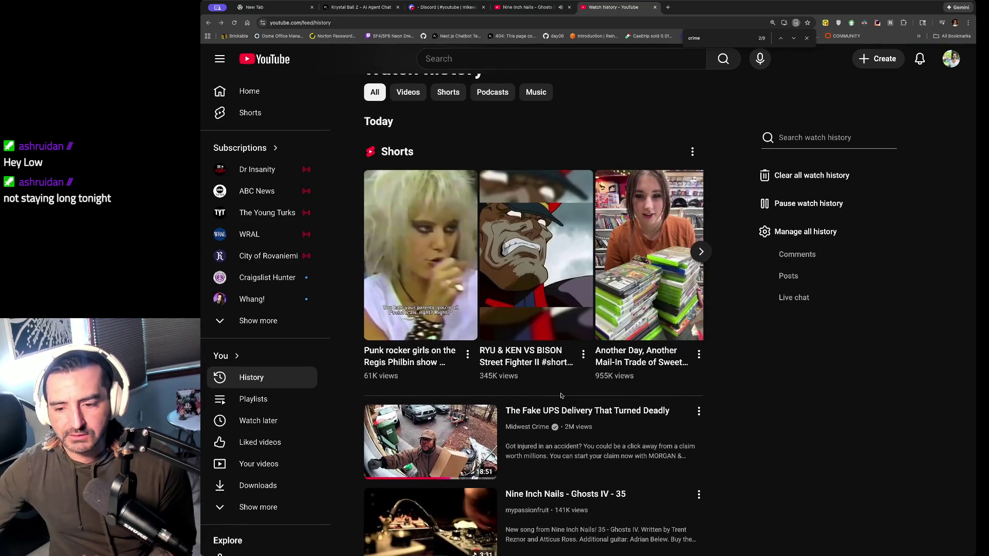
scroll(561, 396, "down", 1)
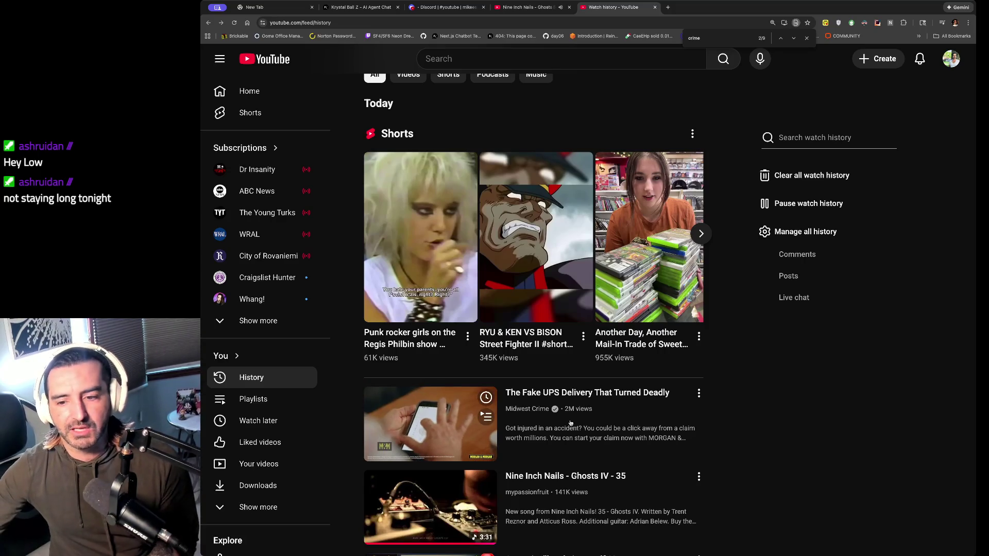
left_click(579, 393)
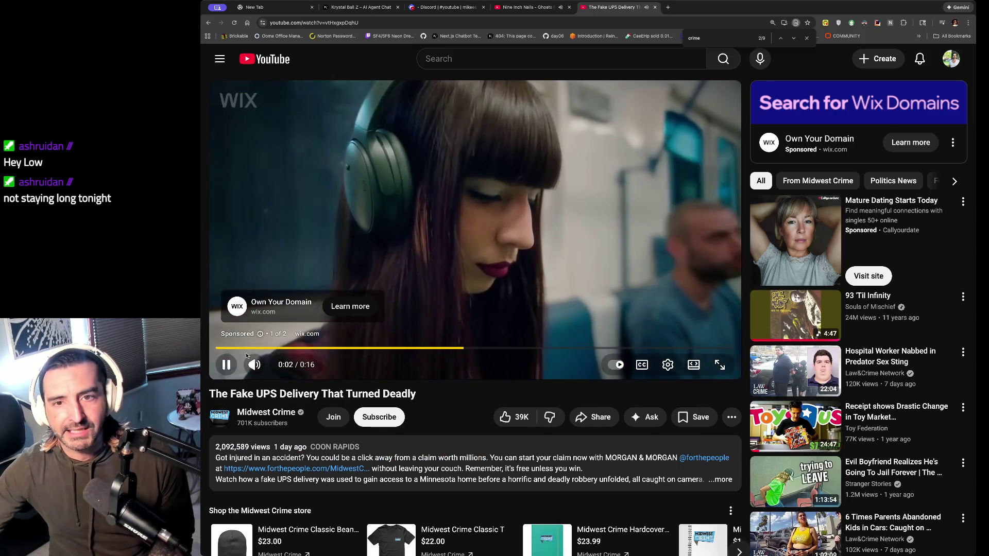
Step: Pause the Nine Inch Nails Ghosts track, then pause the UPS video at 0:01
left_click(520, 7)
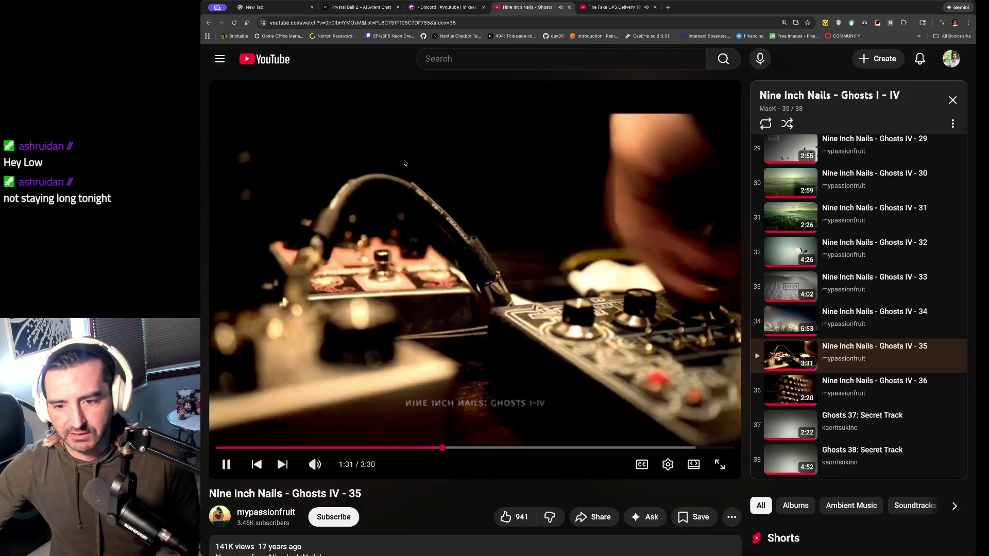
left_click(226, 464)
key("ctrl+Tab")
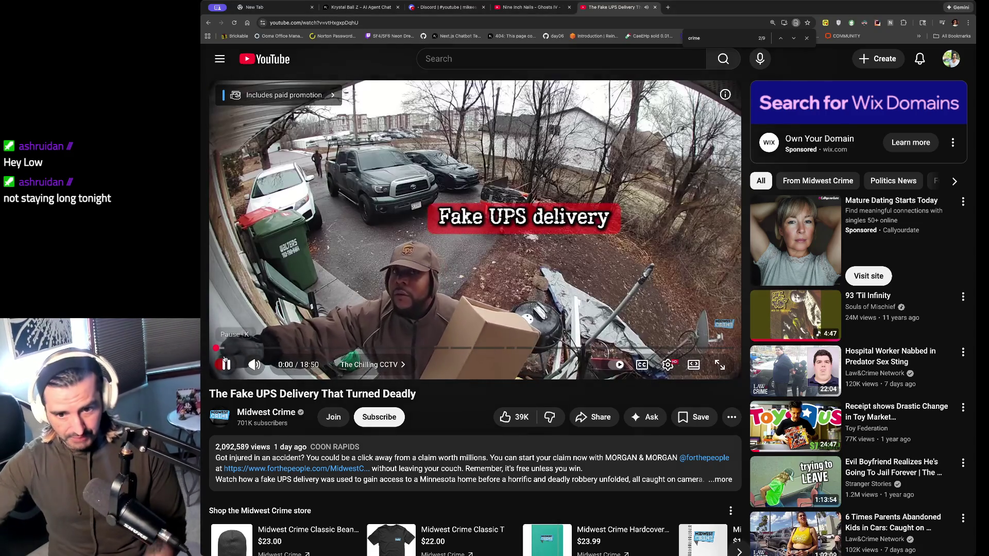
key("space")
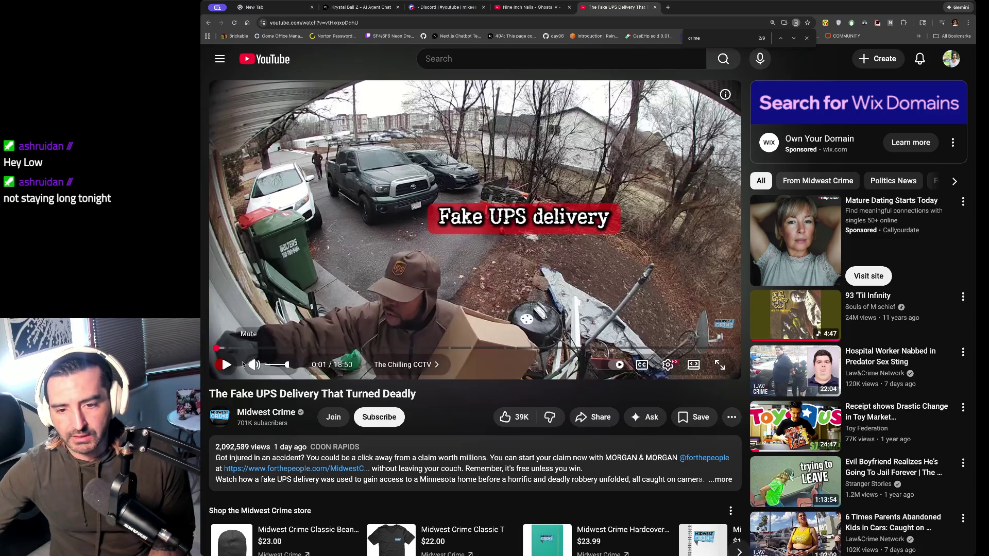
Step: Start playing The Fake UPS Delivery video from the player
left_click(227, 365)
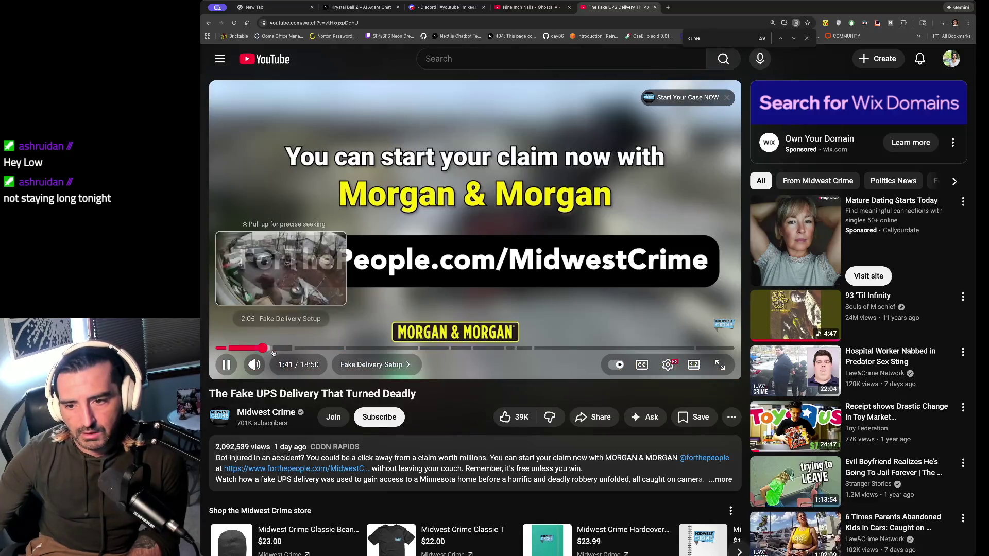
Step: Jump the UPS video ahead past the sponsor segment
left_click(283, 349)
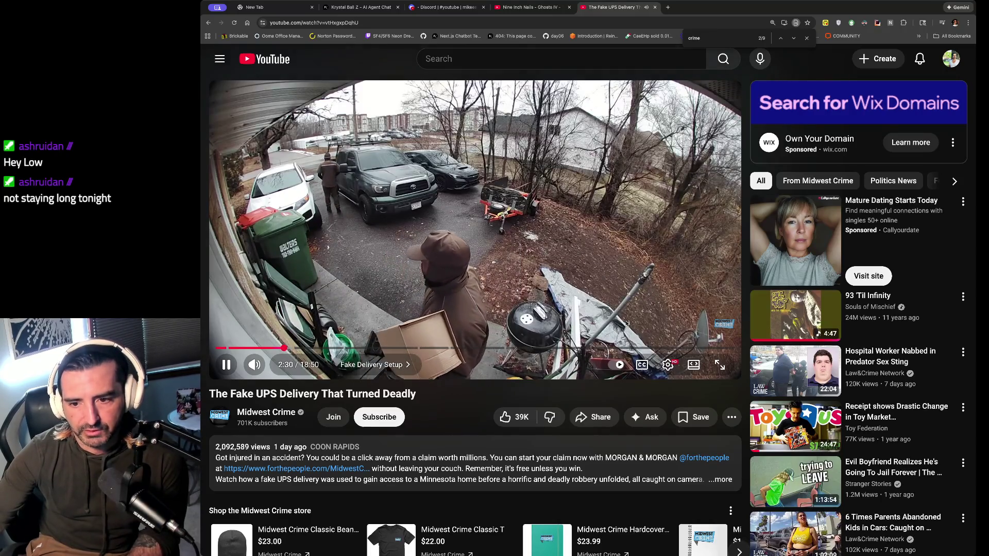
left_click(593, 276)
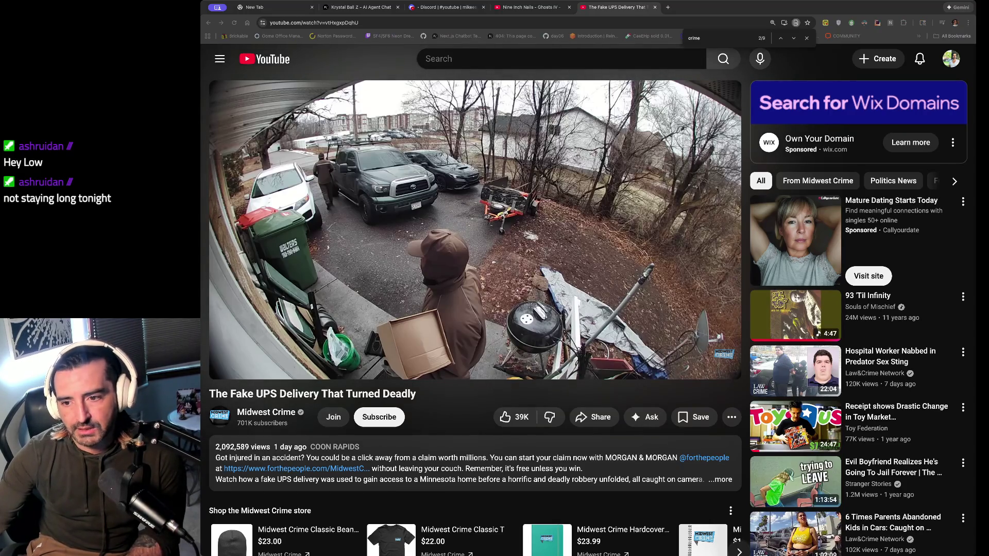
left_click(226, 364)
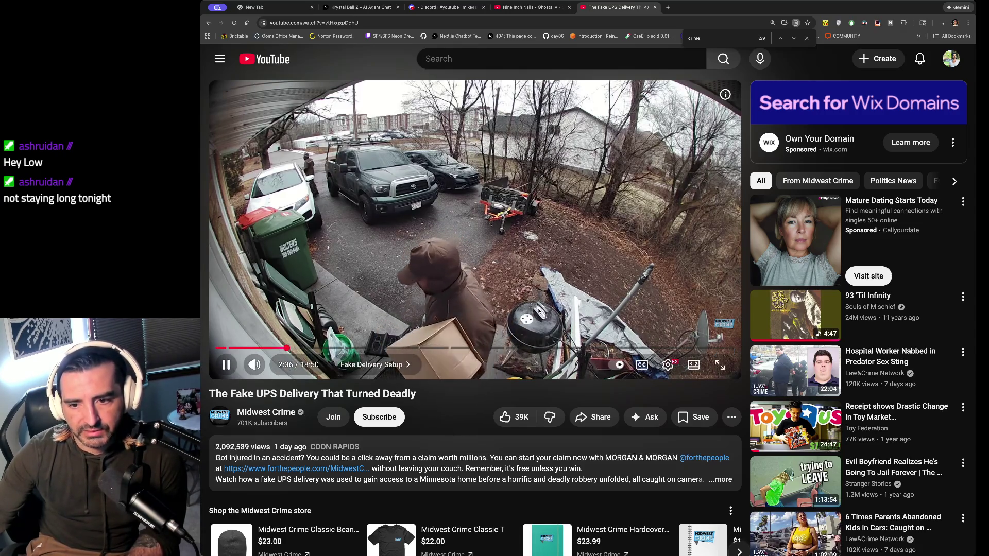
Step: Seek to about 3:04 and pause on the driveway confrontation footage
left_click(325, 348)
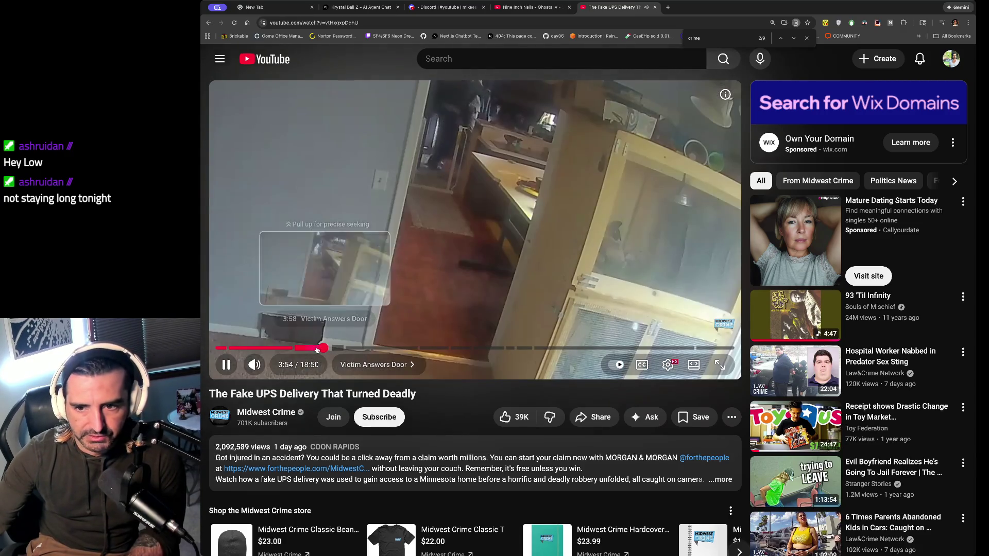
left_click(300, 349)
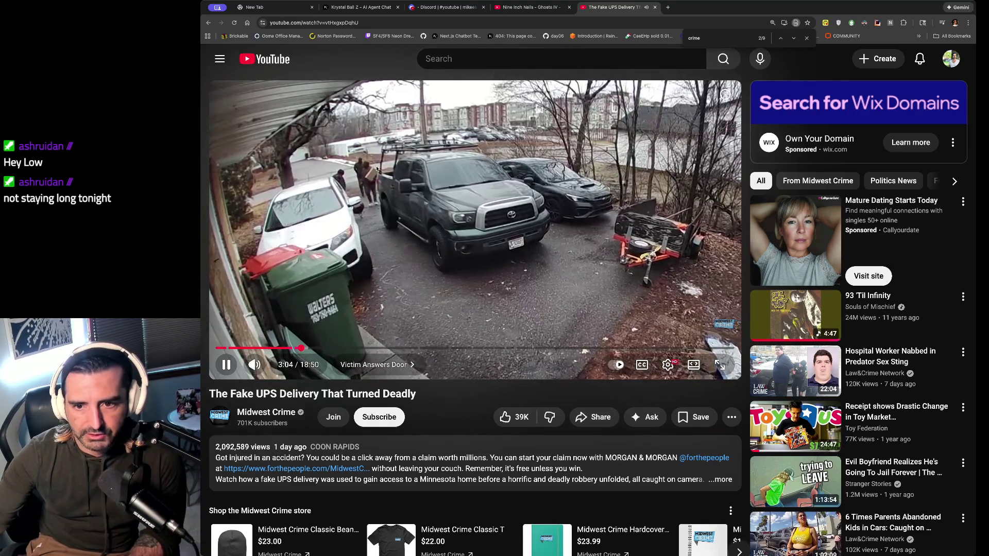
left_click(375, 203)
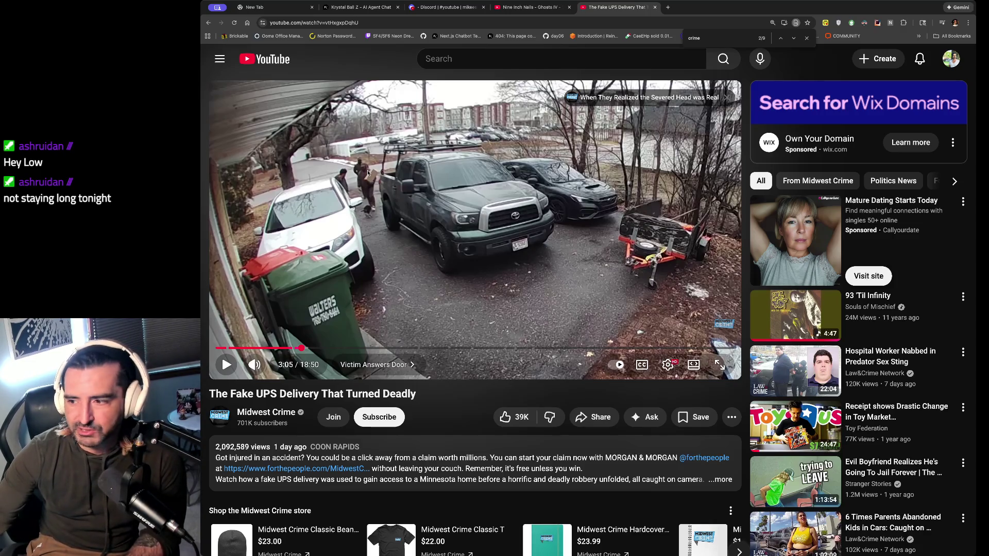
left_click(228, 365)
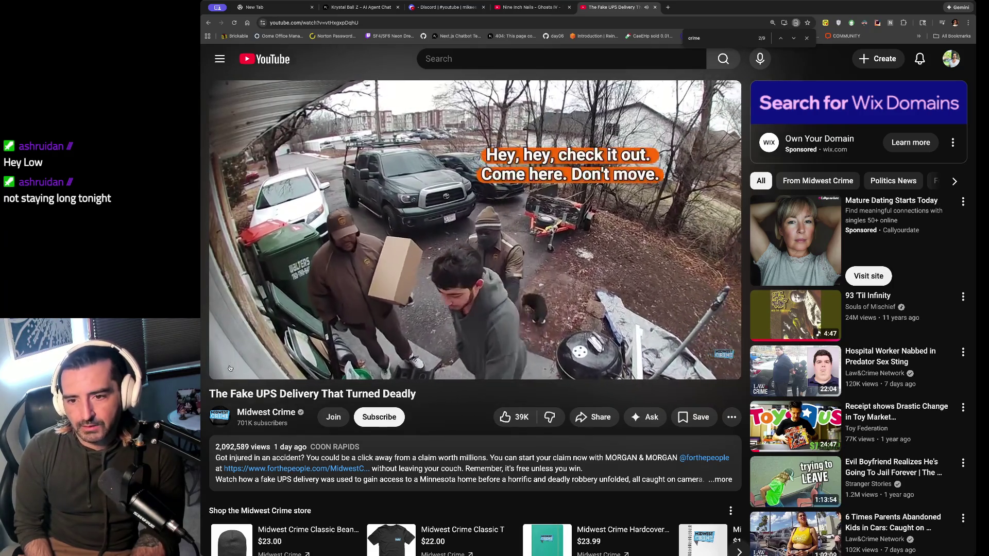
left_click(290, 265)
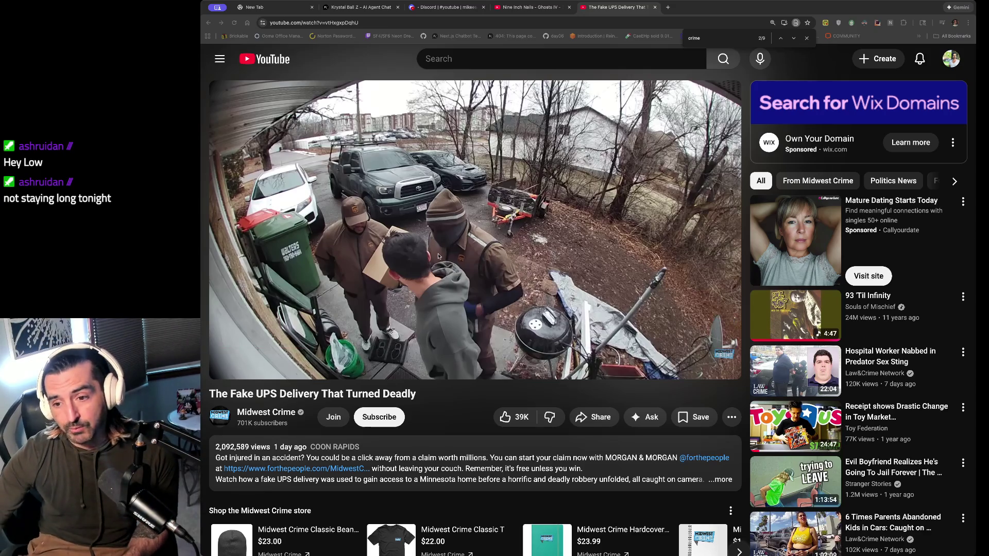
Step: Resume the UPS video and pause it at 3:50 on the 'Turn around!' indoor scene
mouse_move(433, 225)
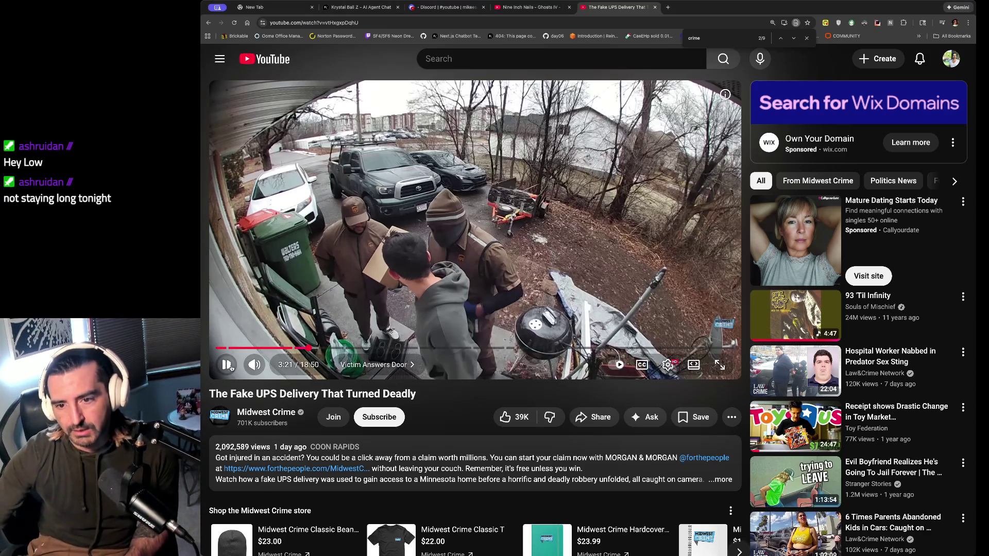
left_click(230, 365)
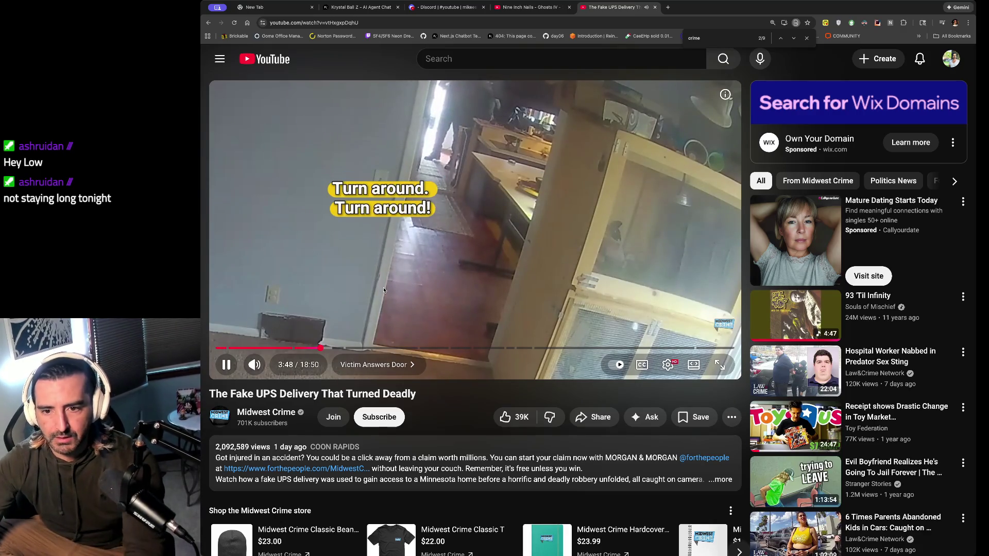
left_click(225, 367)
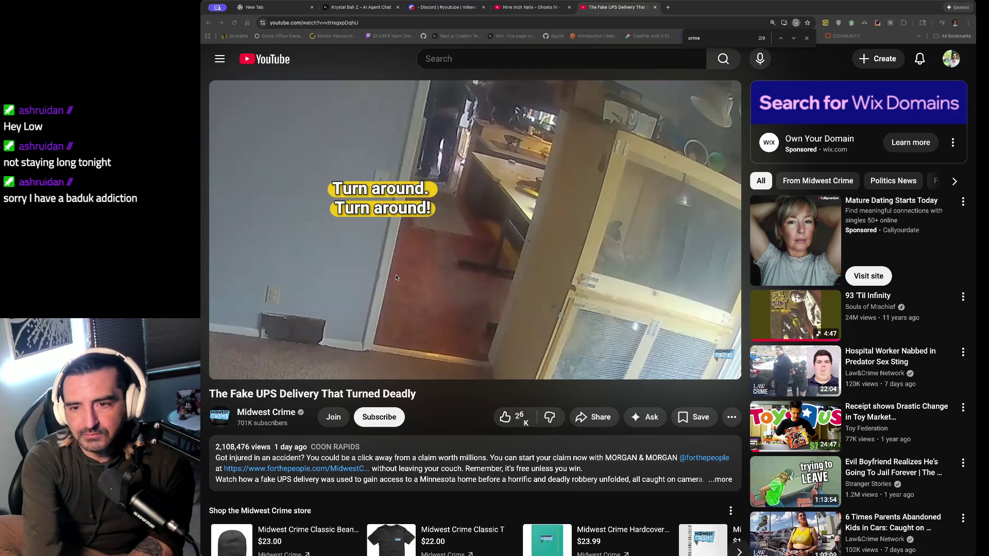
Step: In the Nine Inch Nails tab, get Ghosts IV - 35 playing again
left_click(530, 7)
left_click(226, 464)
left_click(228, 464)
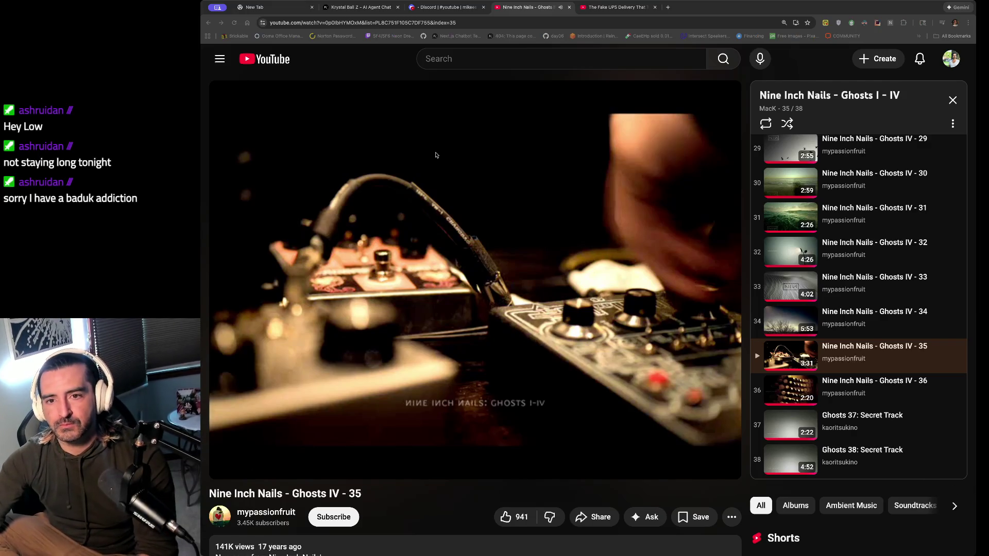
Step: Check Discord's #youtube channel, then load excalidraw.com in a new tab
left_click(441, 10)
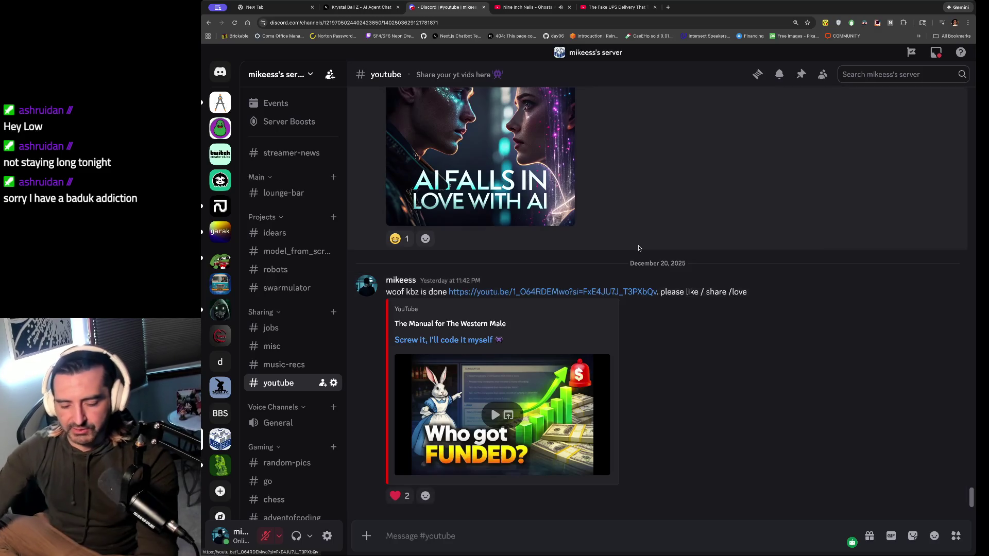
key("super+t")
type("e")
key("Return")
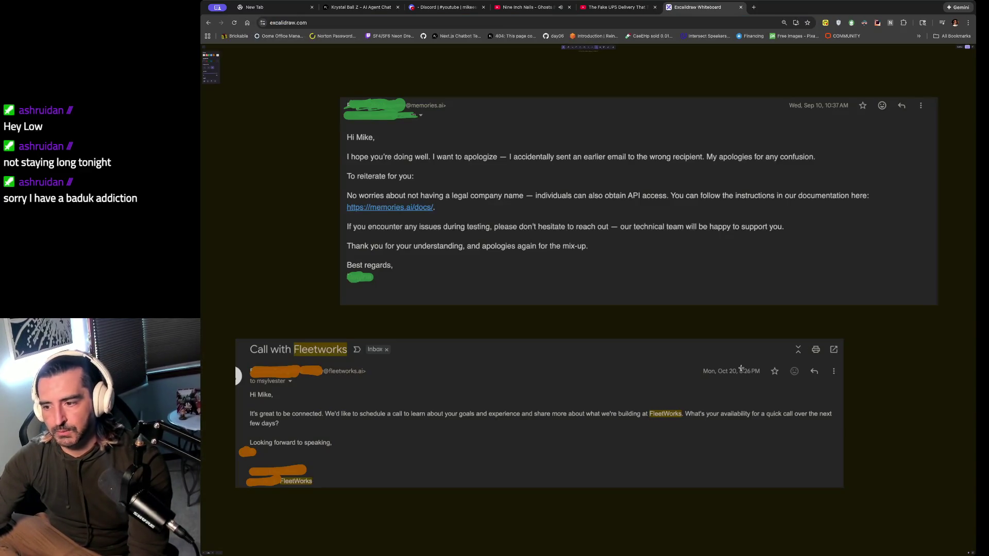
Step: Place a text box below the FleetWorks email screenshot, clearing the stray typed characters
scroll(741, 368, "down", 7)
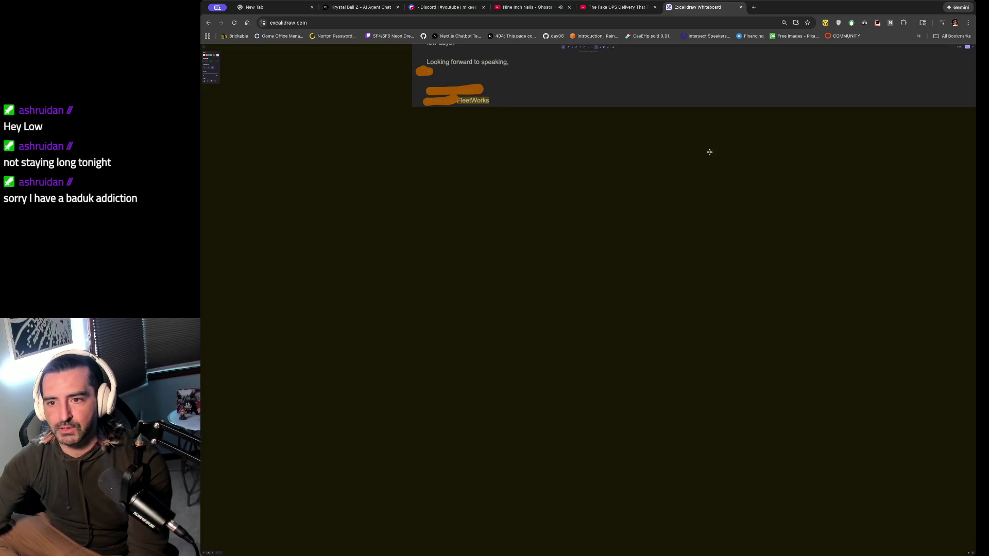
left_click(577, 48)
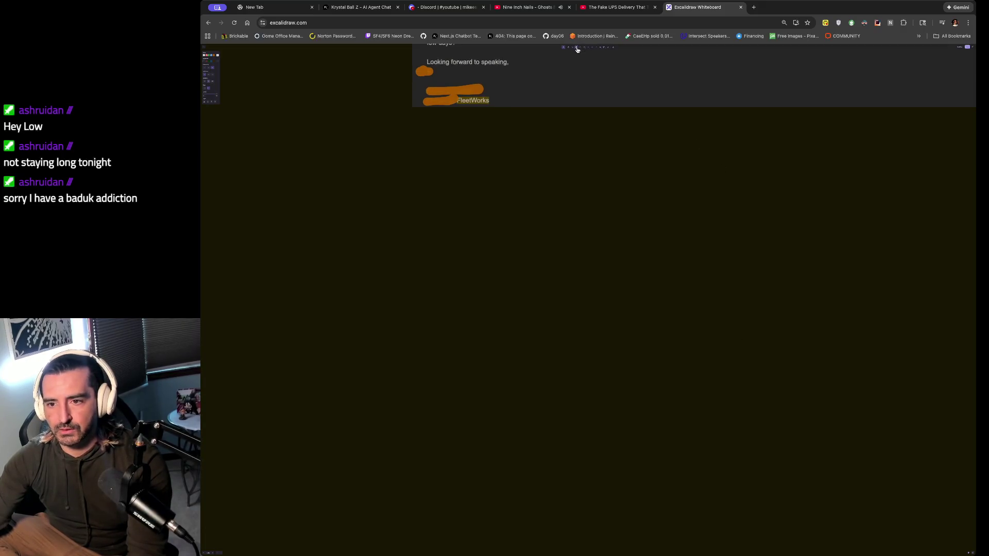
left_click(599, 47)
left_click(455, 168)
type(":ed")
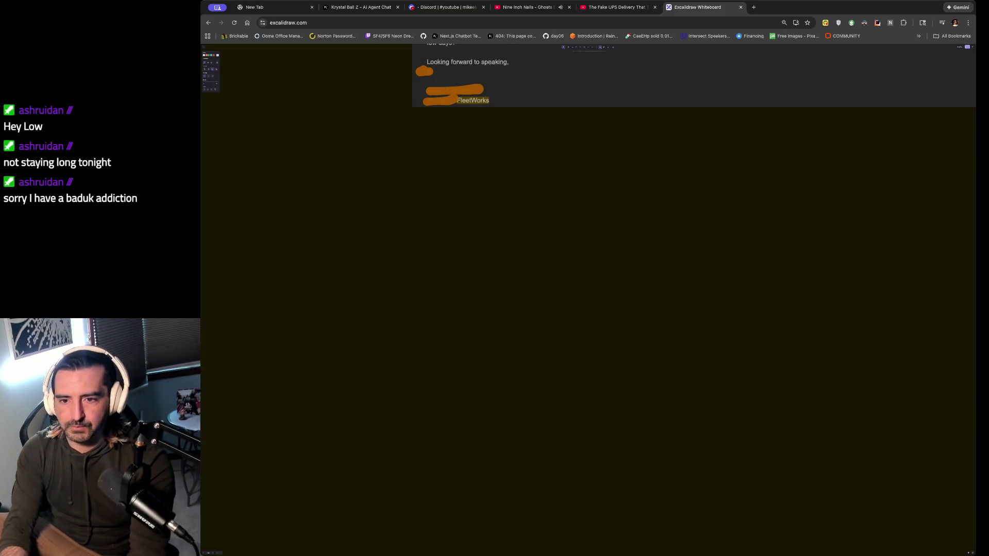
key("BackSpace")
key("BackSpace")
key("BackSpace")
type(":e")
key("BackSpace")
key("BackSpace")
type(":e")
key("BackSpace")
key("BackSpace")
Step: Type the heading 'Learnings - Project Gensis' in the text box
type(":e")
key("BackSpace")
key("BackSpace")
type("4")
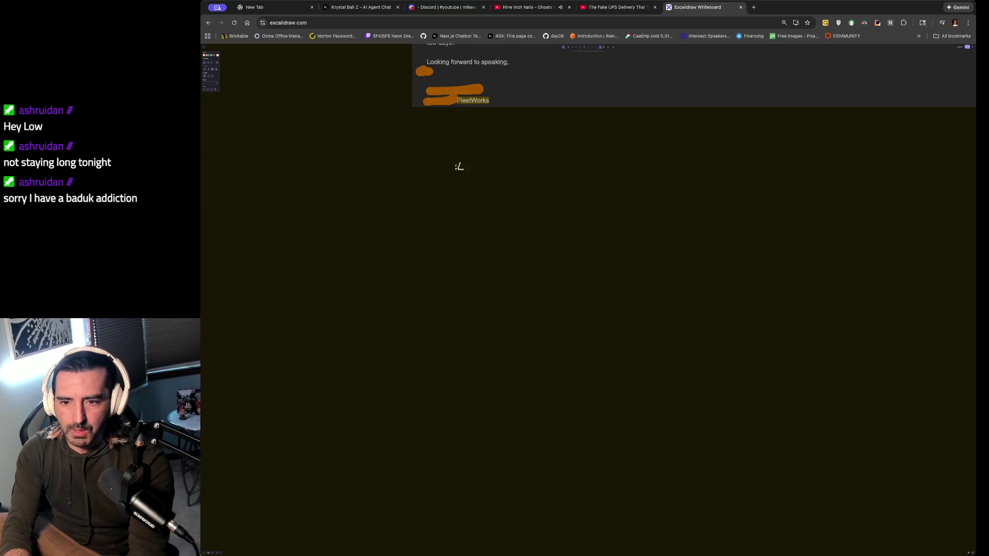
type("earnings")
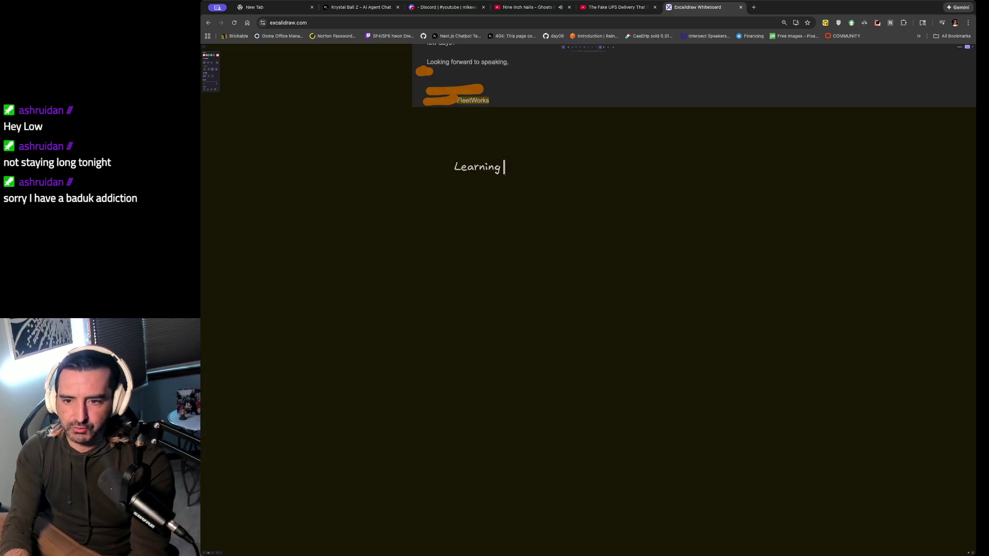
key("Return")
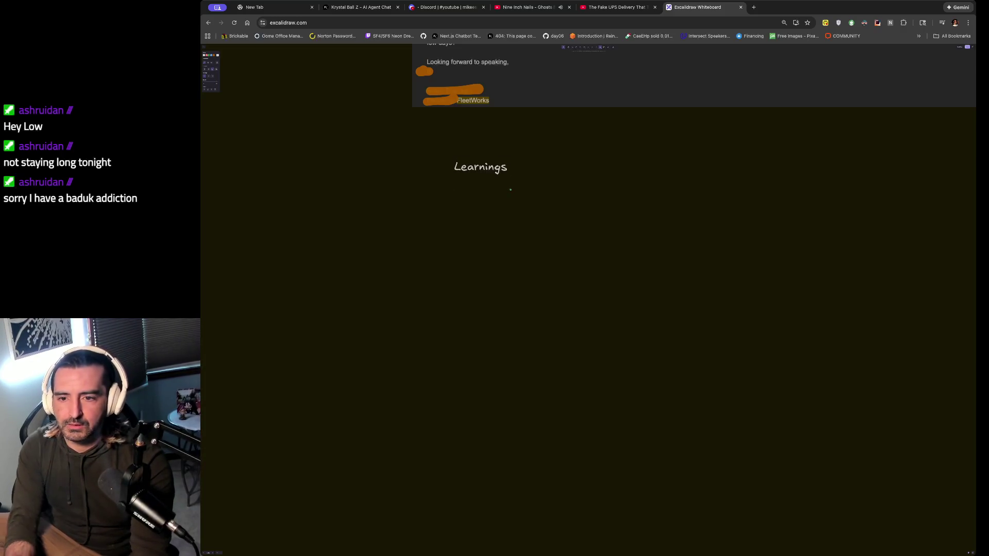
key("Up")
key("End")
key("ctrl+a")
key("Right")
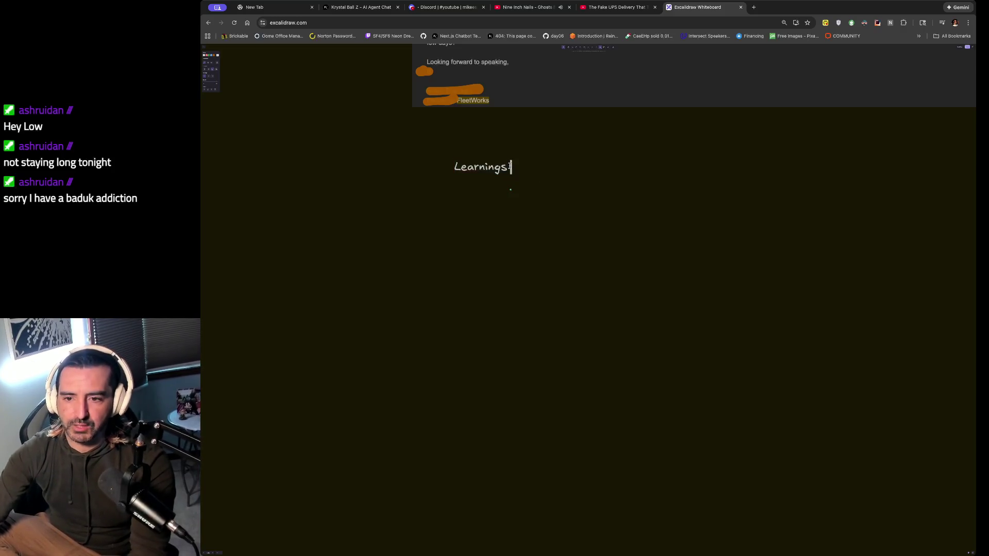
type("- Pro")
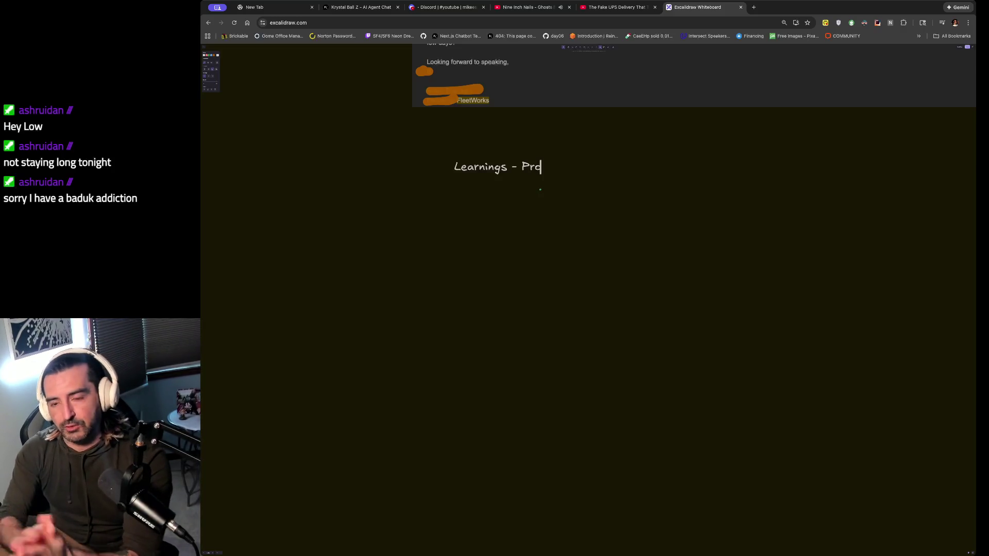
type("je")
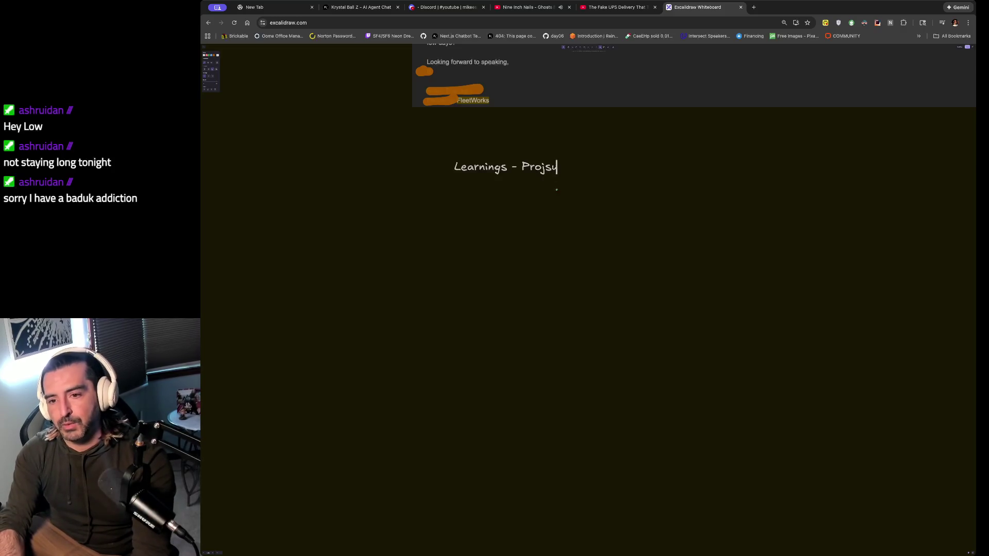
type("ct Gensis")
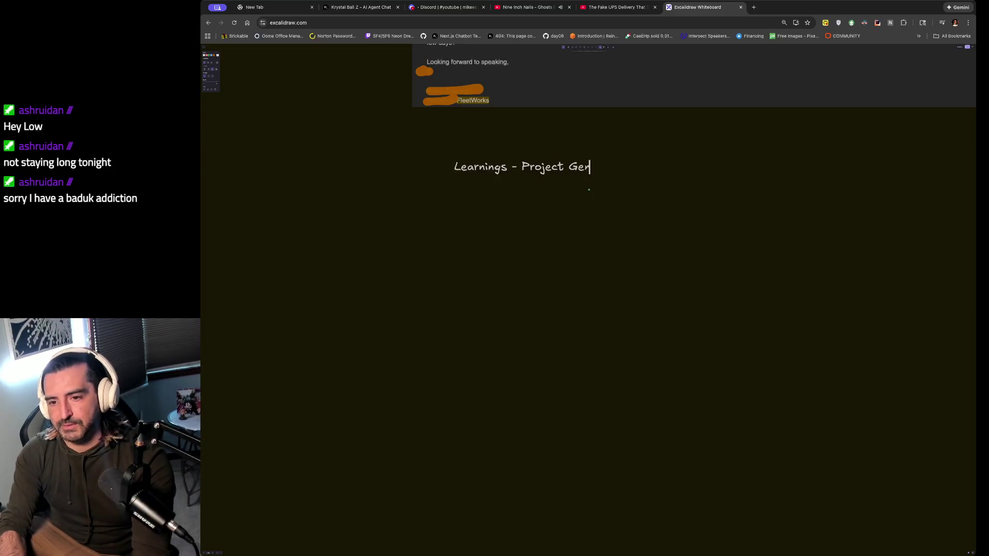
Step: Change the heading to 'Learnings - KBZ' and add the bullet '- the importance of system design'
key("Return")
type("=")
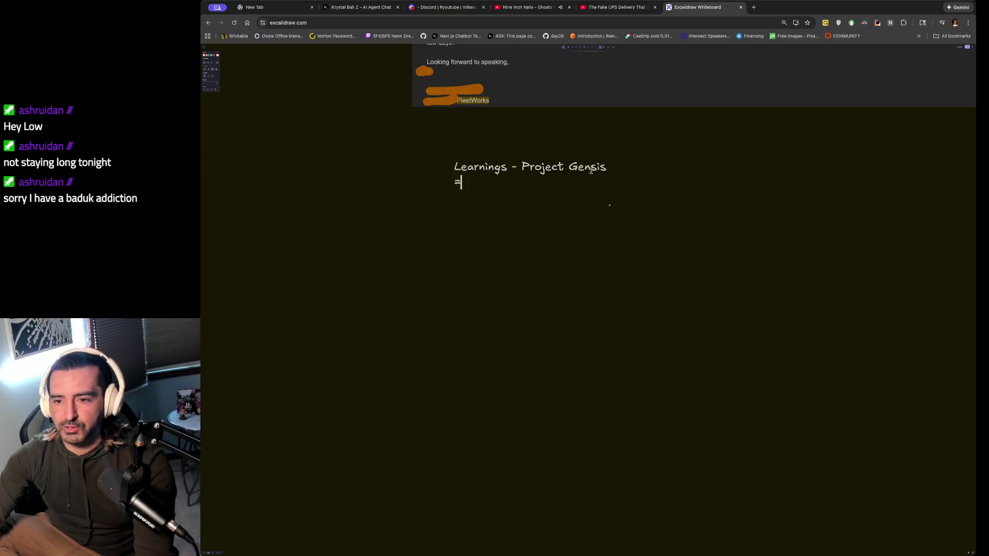
key("BackSpace")
key("BackSpace")
key("BackSpace")
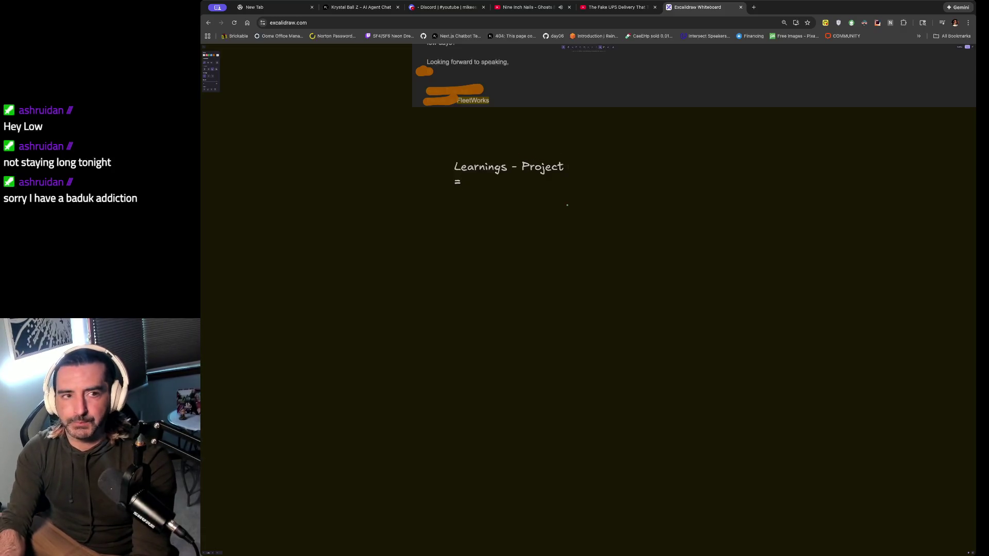
key("BackSpace")
key("BackSpace")
key("BackSpace")
type("KBZ")
key("Down")
key("BackSpace")
type("-")
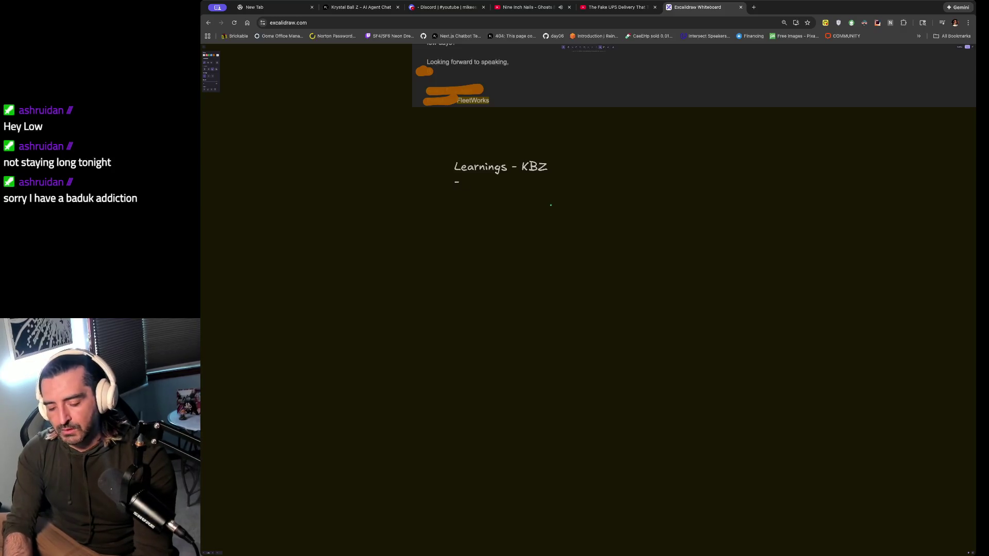
type(" the importan")
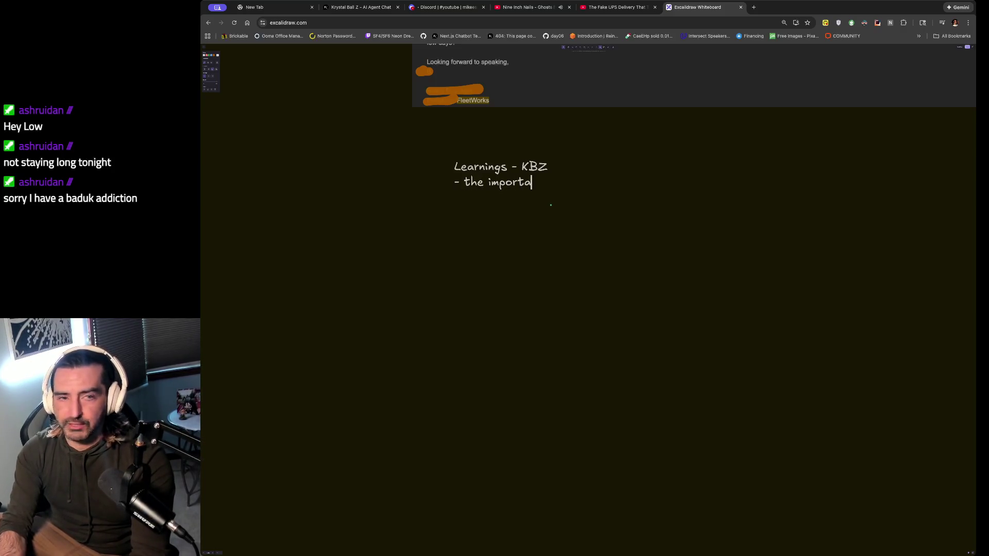
key("BackSpace")
type("ce of system s")
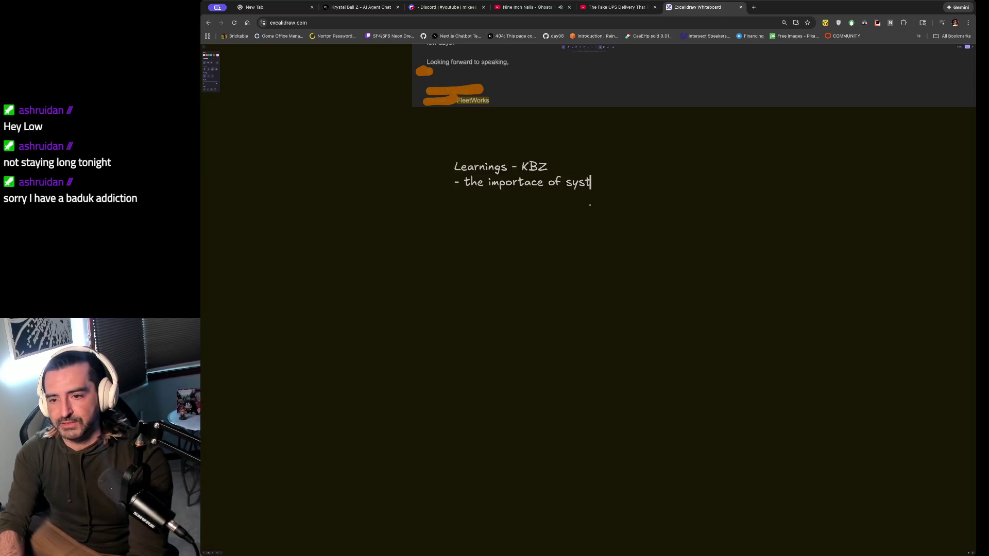
type("esign")
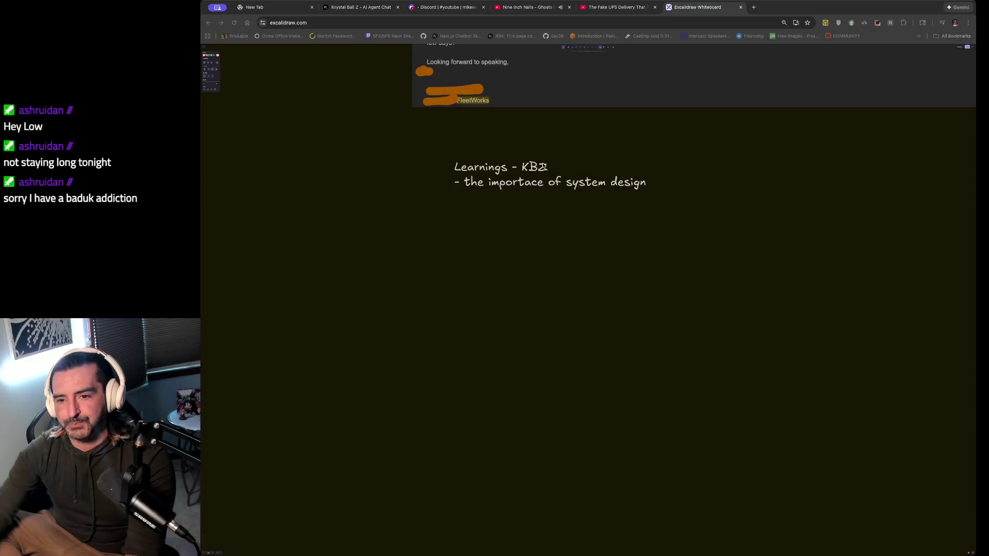
Step: Finish the system design bullet text and select the Learnings - KBZ note
left_click(683, 173)
left_click(662, 175)
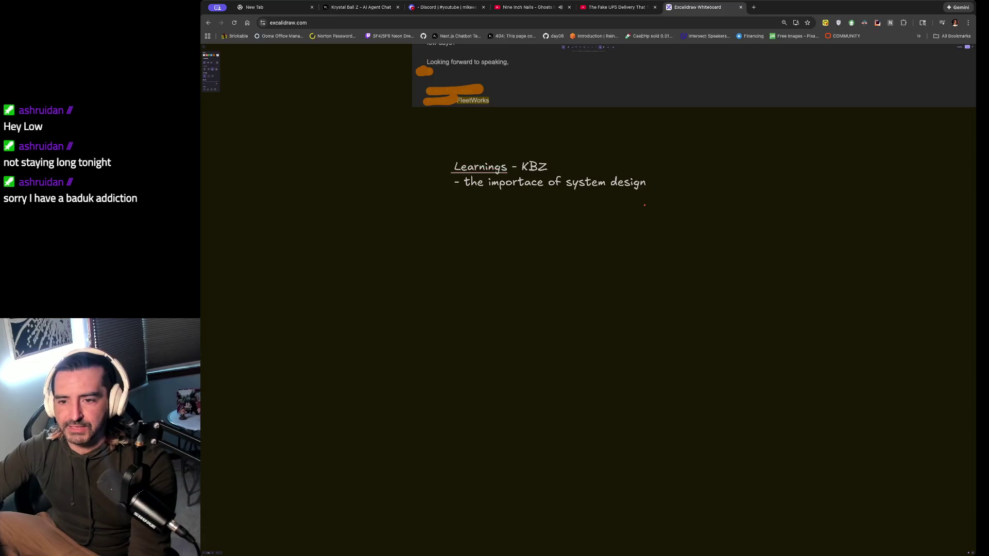
left_click(648, 181)
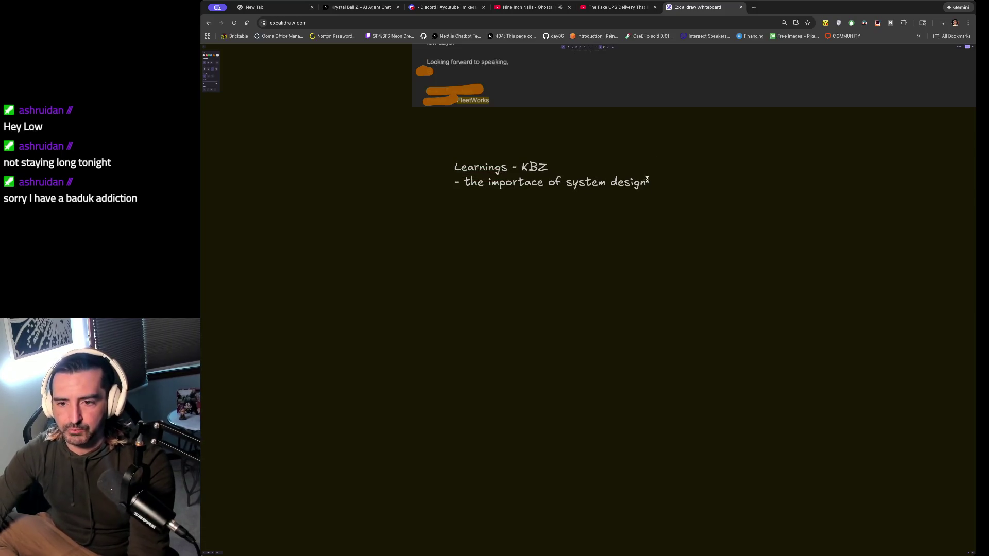
left_click(555, 153)
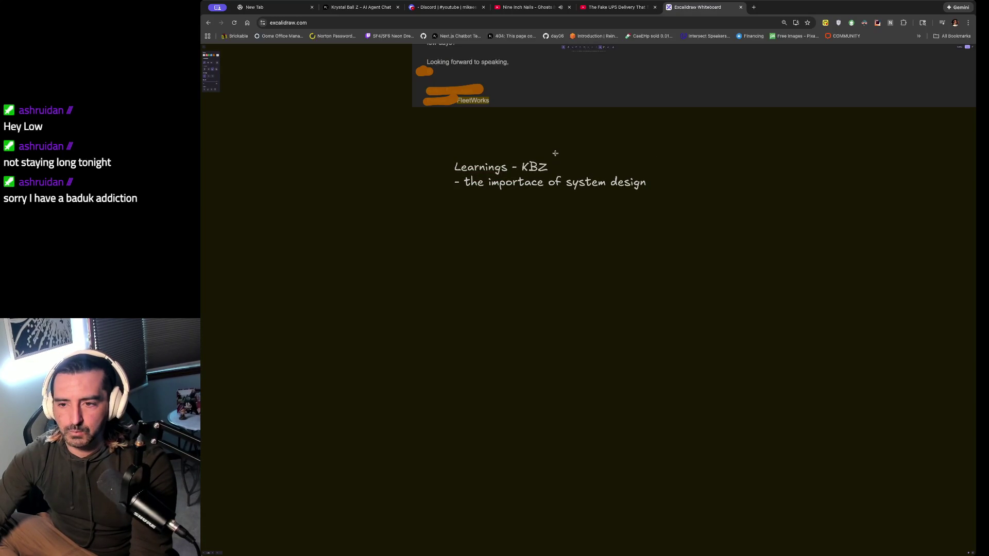
left_click(573, 47)
left_click(544, 180)
left_click(534, 221)
left_click(555, 183)
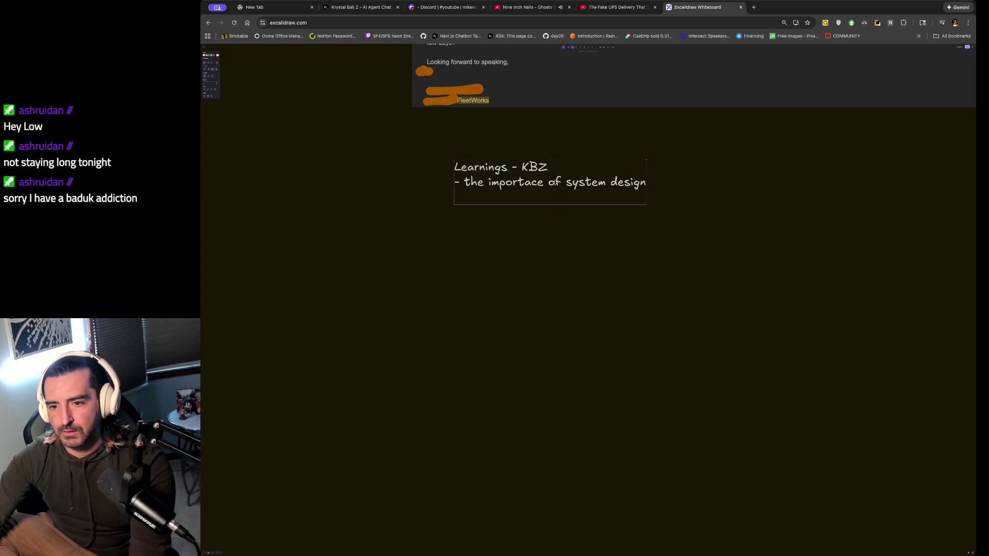
Step: Add a new '-' bullet line at the end of the Learnings note
double_click(465, 176)
left_click(639, 184)
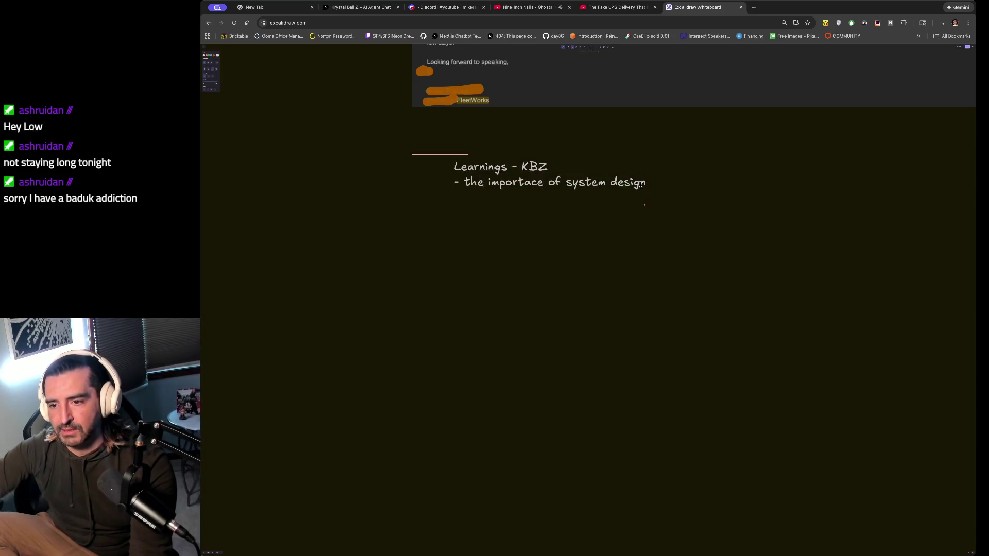
key("Return")
type("-")
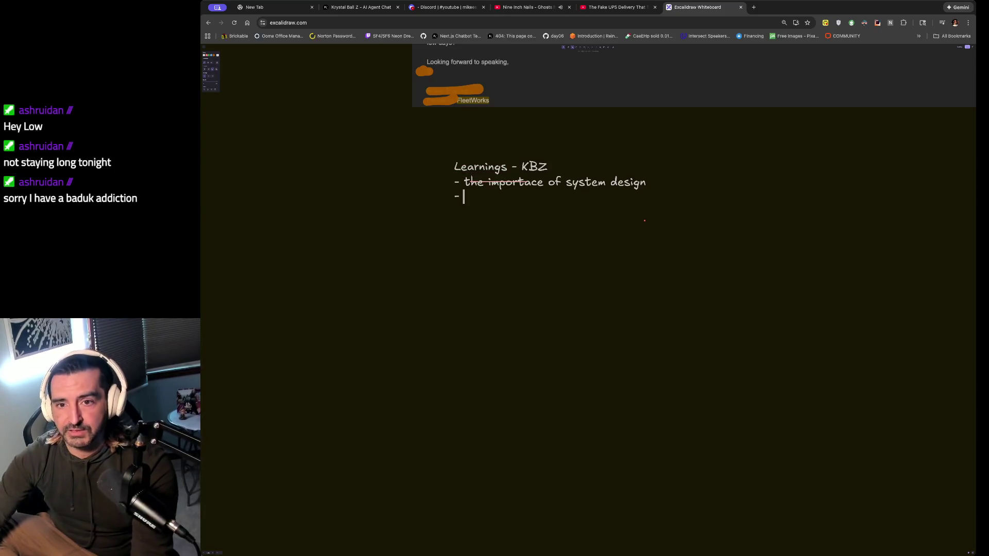
Step: Switch to the Krystal Ball Z chat and look over the simulation-company research results
left_click(360, 7)
scroll(592, 202, "up", 3)
scroll(592, 203, "down", 1)
left_click_drag(551, 204, 544, 229)
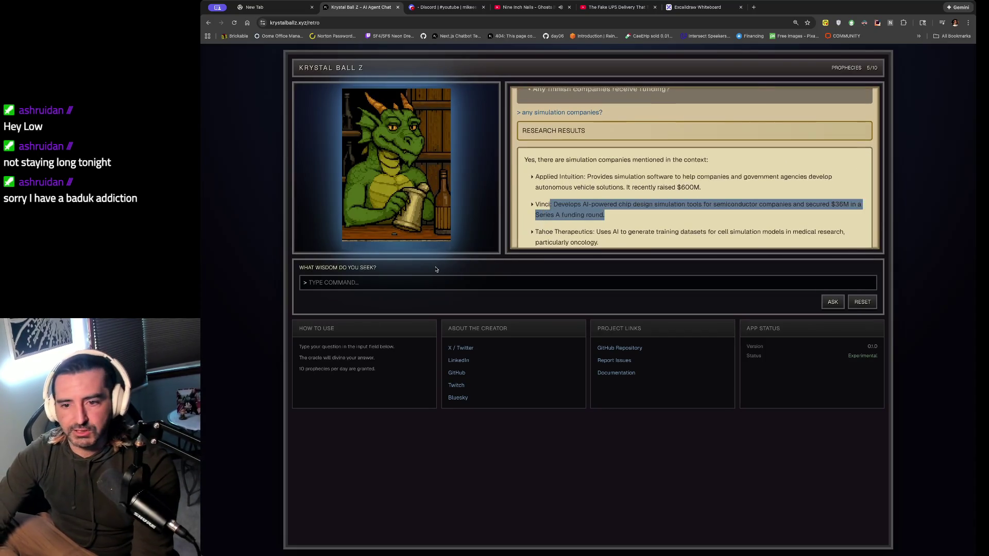
Step: Ask Krystal Ball Z the follow-up 'wait who is is vinci, the company'
left_click(558, 204)
left_click_drag(551, 204, 536, 205)
left_click(362, 292)
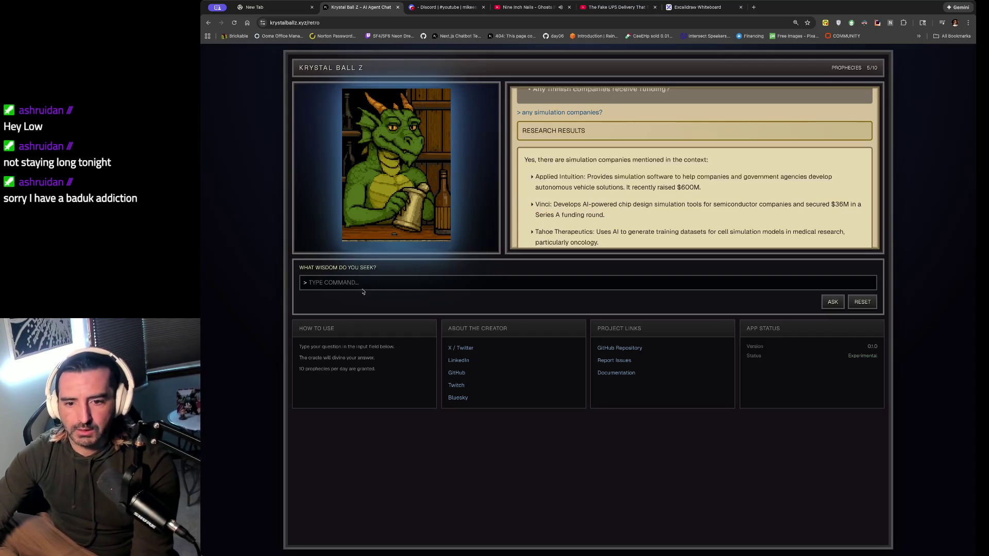
type("wait who is i")
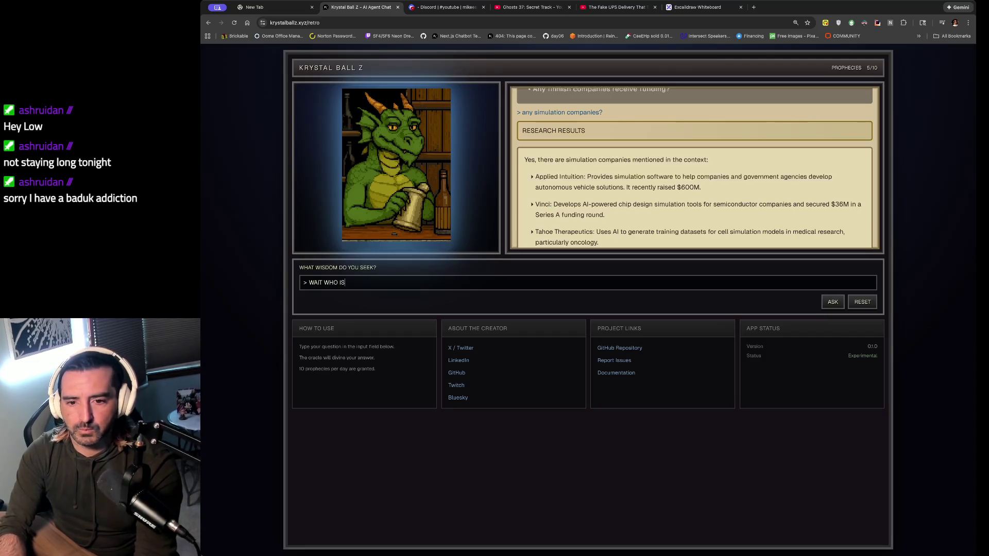
type("s ")
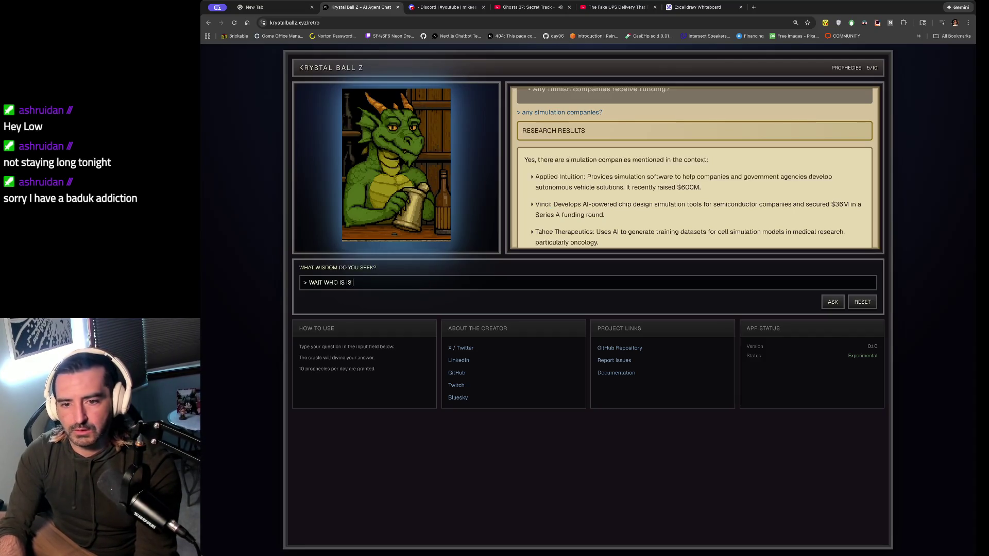
type("vinci, the compa")
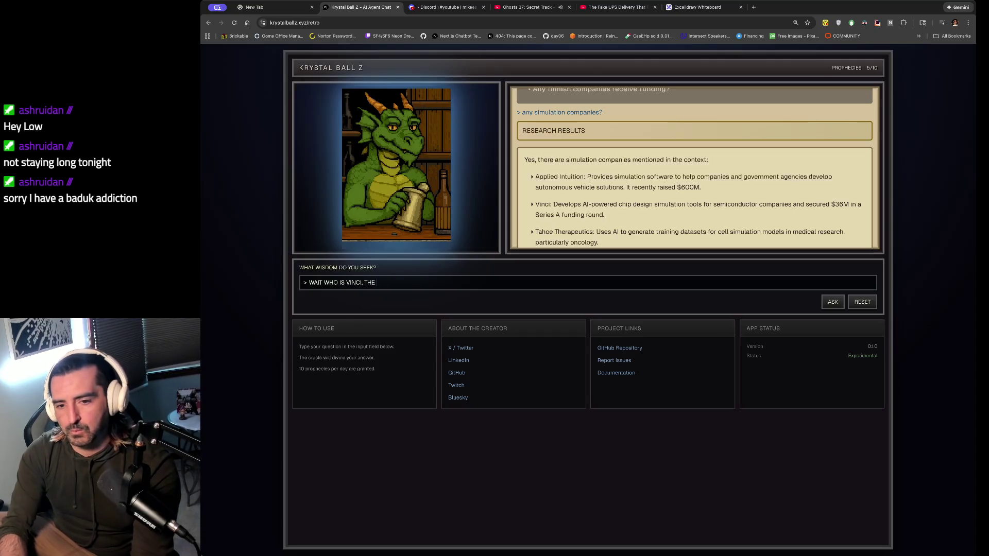
type("ny")
key("Return")
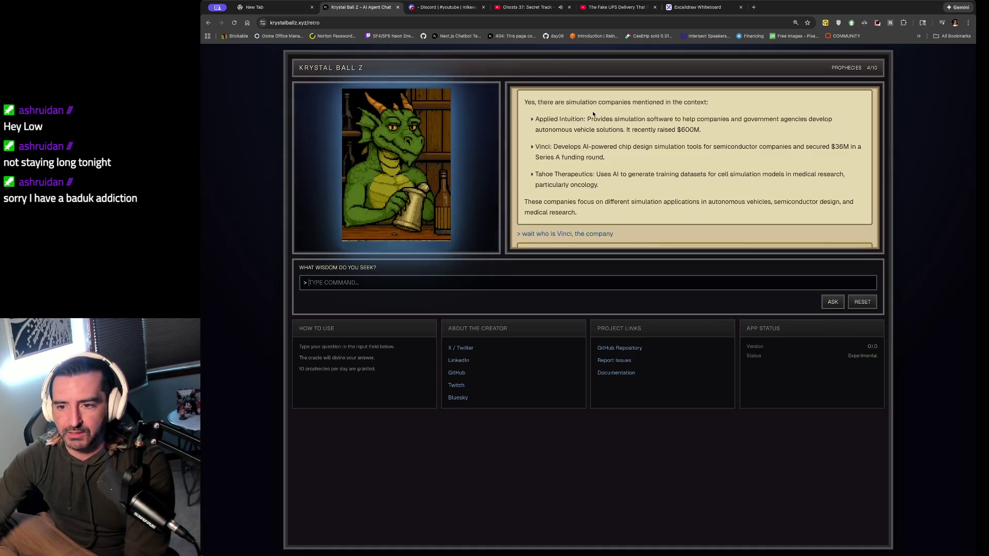
Step: Read the Vinci answer about AI chip design and its $36 million Series A
left_click_drag(581, 204, 582, 217)
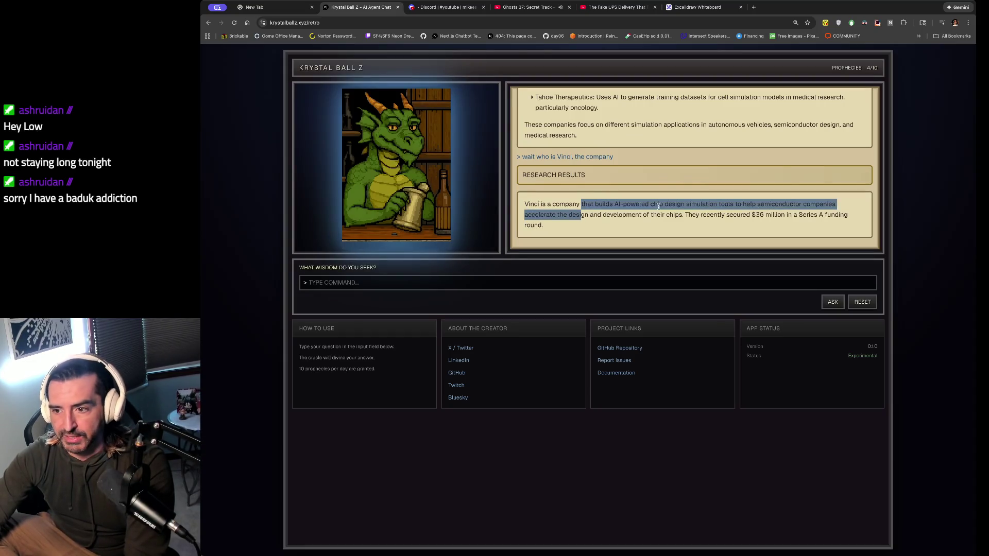
double_click(756, 215)
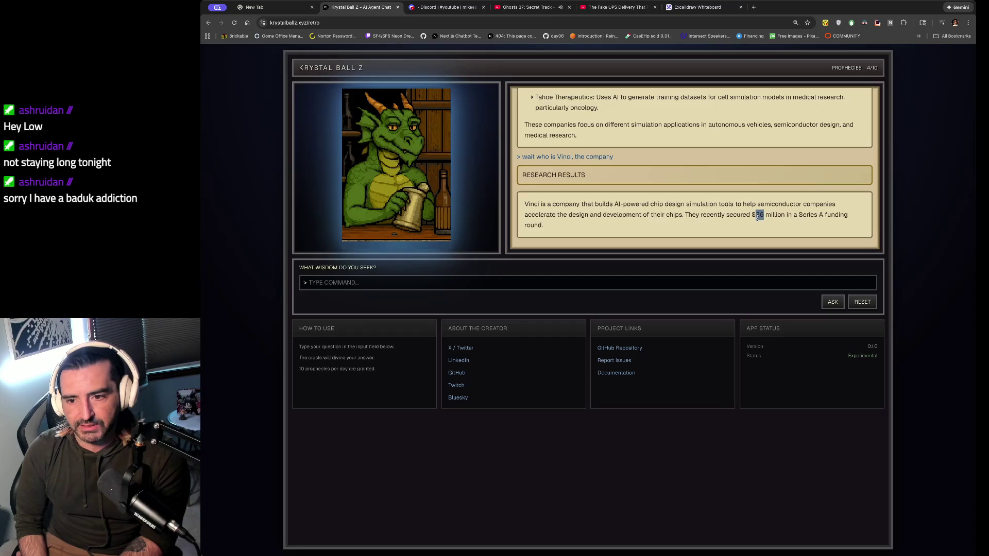
left_click_drag(524, 204, 653, 212)
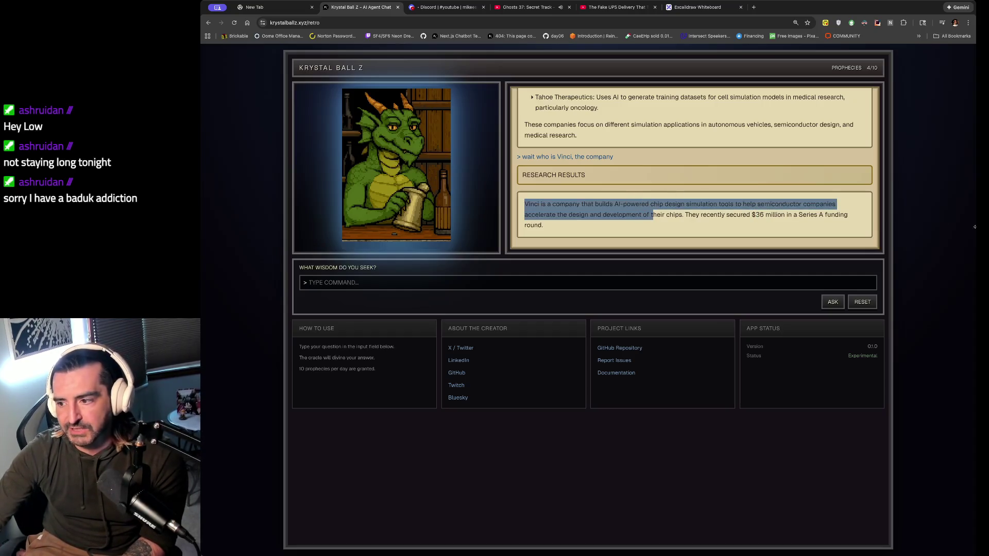
key("super+Tab")
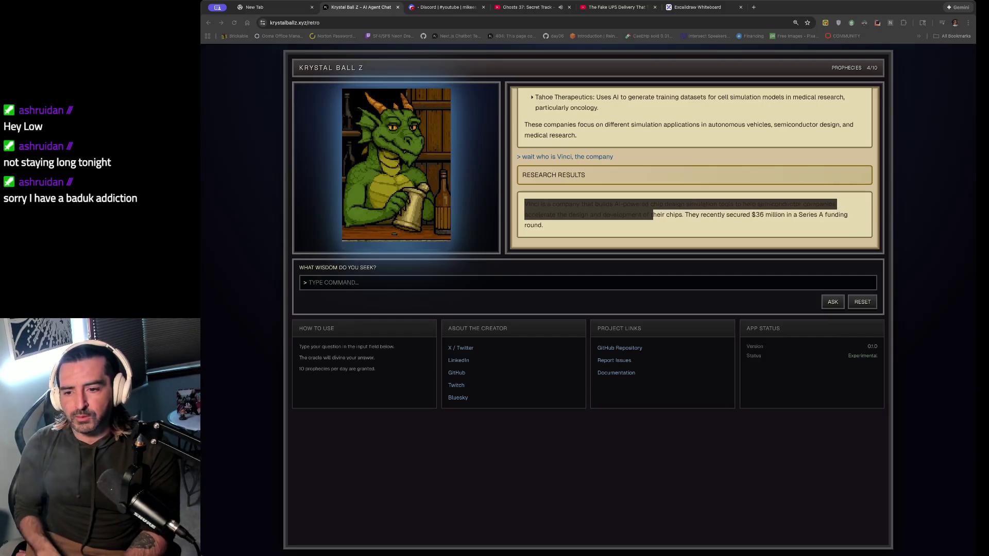
left_click(533, 157)
scroll(532, 158, "up", 3)
scroll(533, 157, "up", 3)
scroll(533, 156, "down", 6)
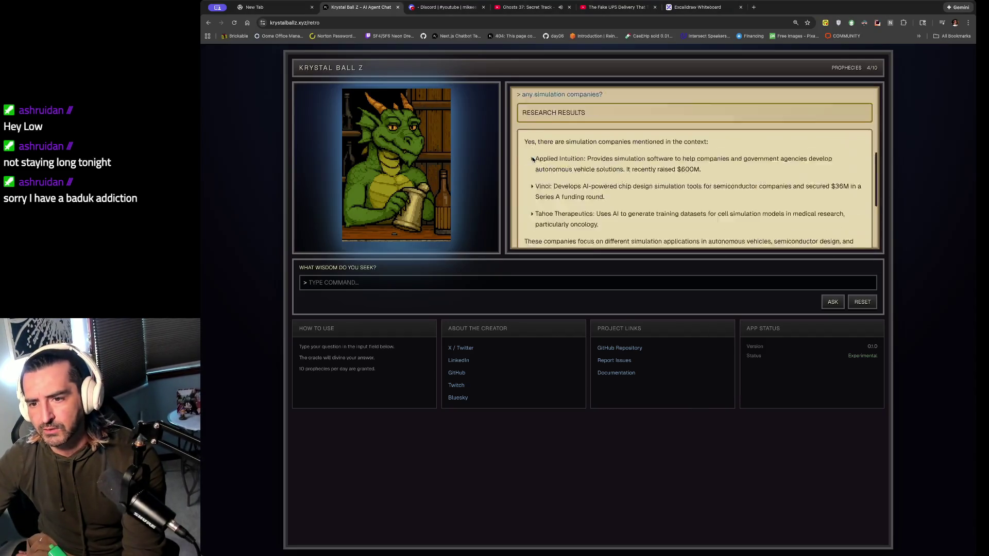
Step: Ask Krystal Ball Z 'who was funded in december' and scan the returned companies
left_click(401, 283)
type("who was fu")
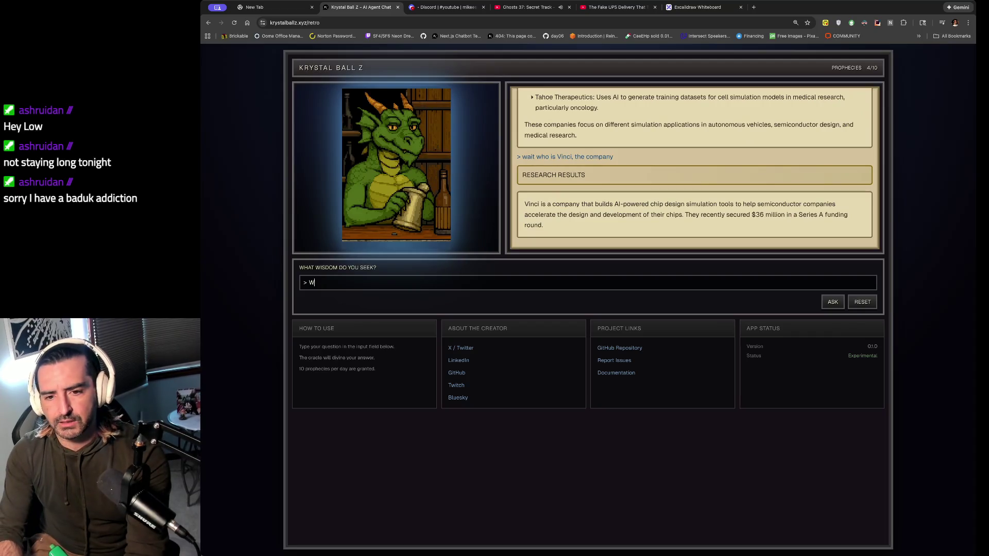
type("nded in ")
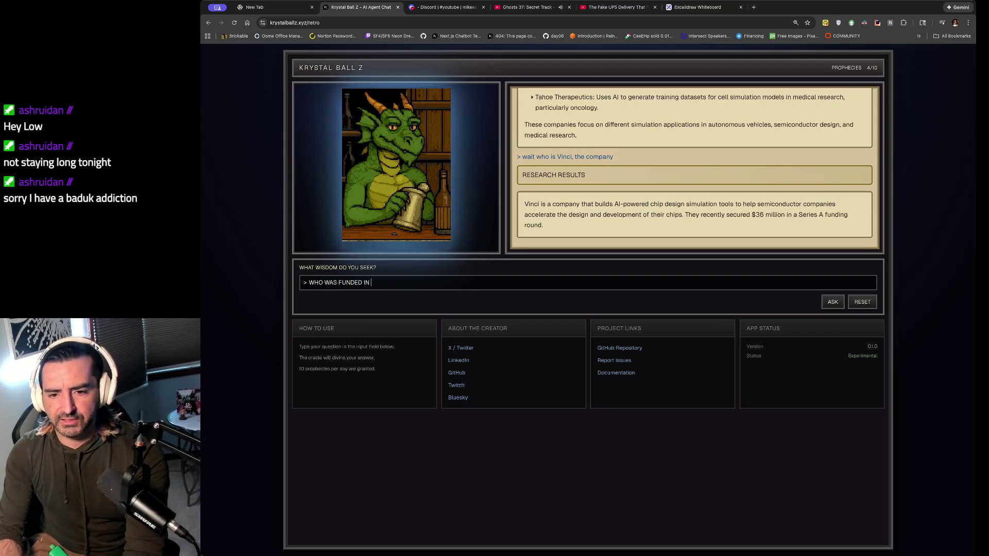
type("december")
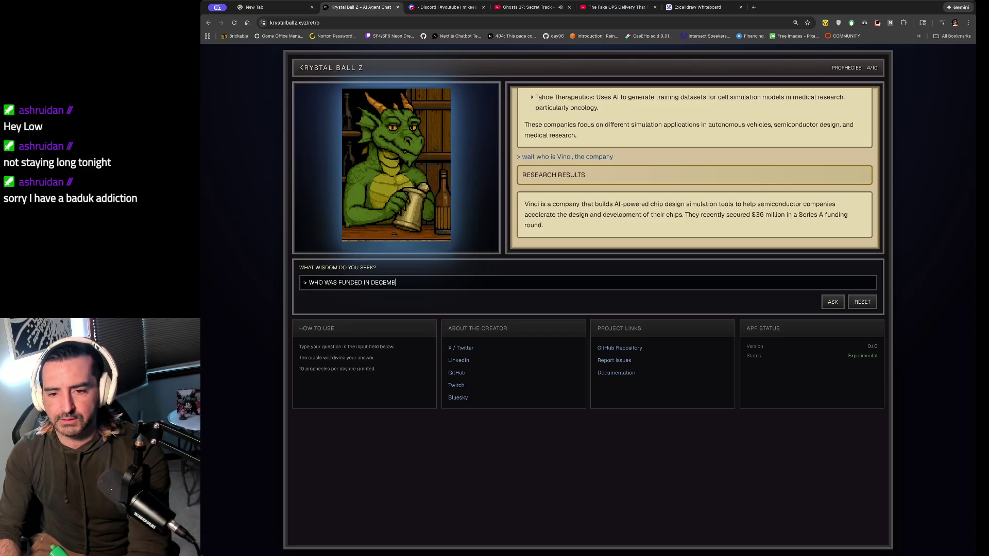
key("Return")
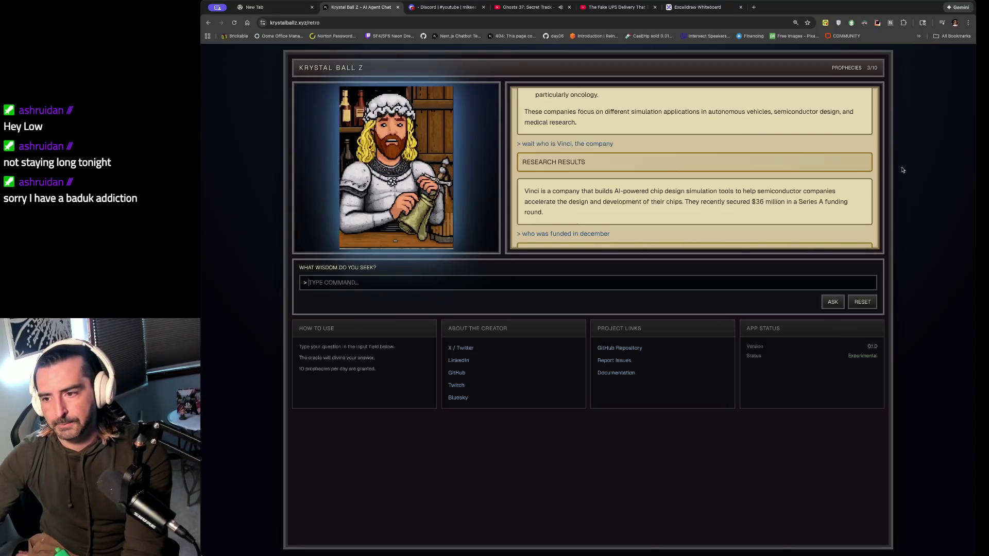
scroll(834, 168, "down", 10)
scroll(825, 169, "up", 1)
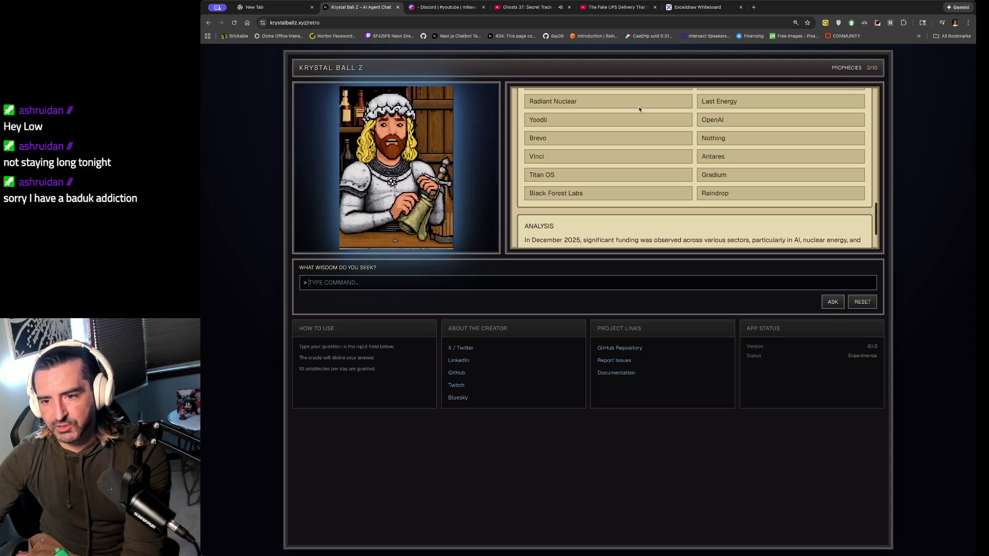
left_click_drag(547, 120, 525, 121)
Step: Ask 'TELL ME ABOUT YOODLI' and highlight the Yoodli description paragraph
left_click(340, 283)
type("TEN")
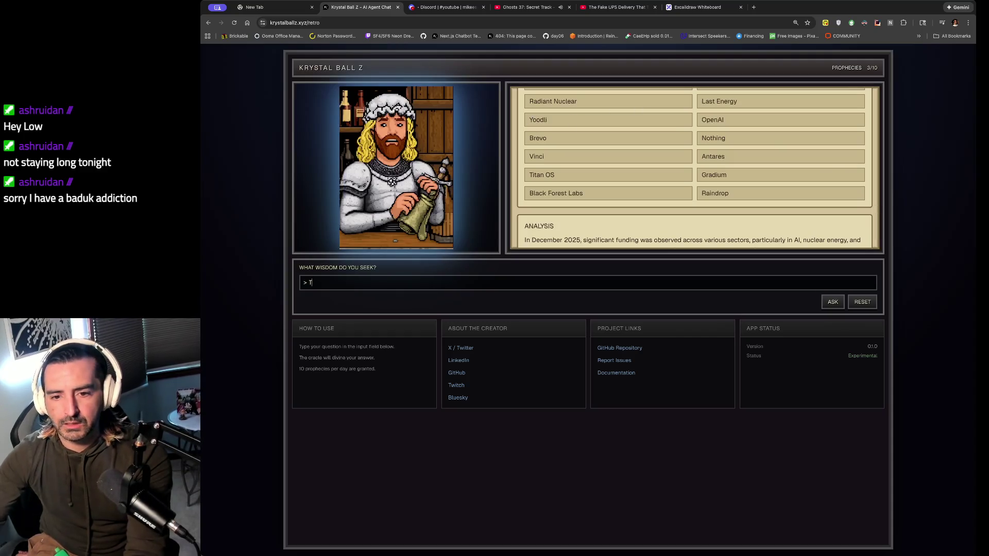
key("BackSpace")
type("LL ME ABOUT YOODLI")
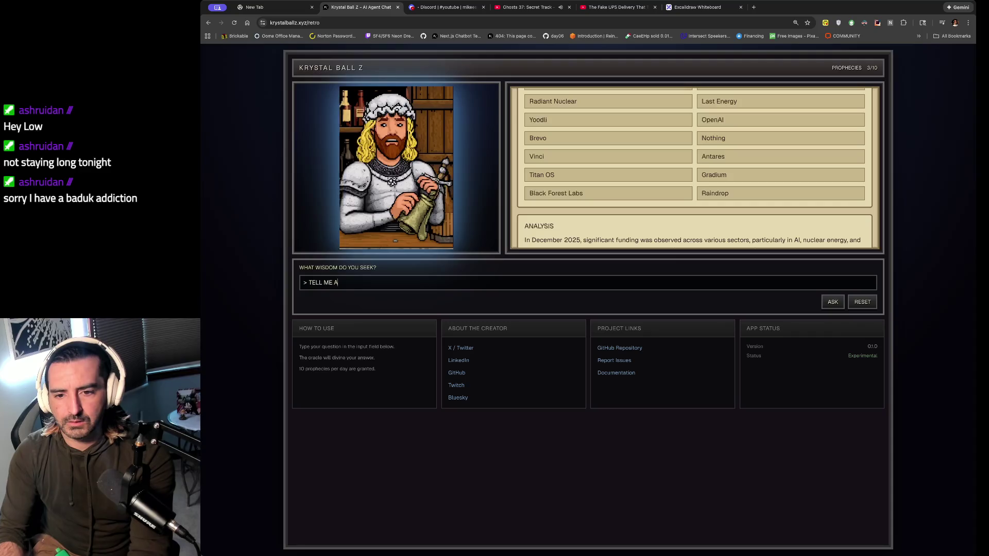
key("Return")
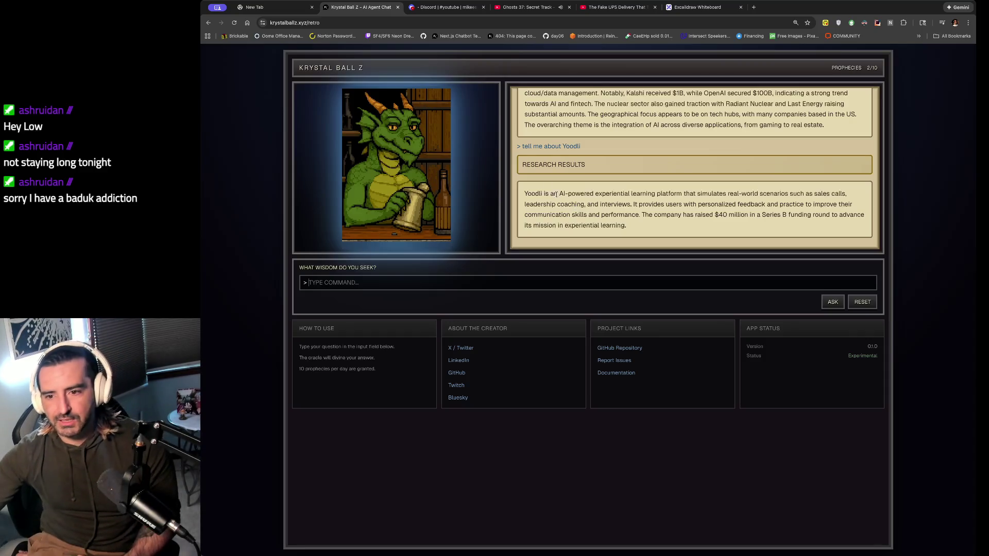
mouse_move(527, 193)
left_mouse_down()
mouse_move(548, 227)
mouse_move(626, 227)
left_mouse_up()
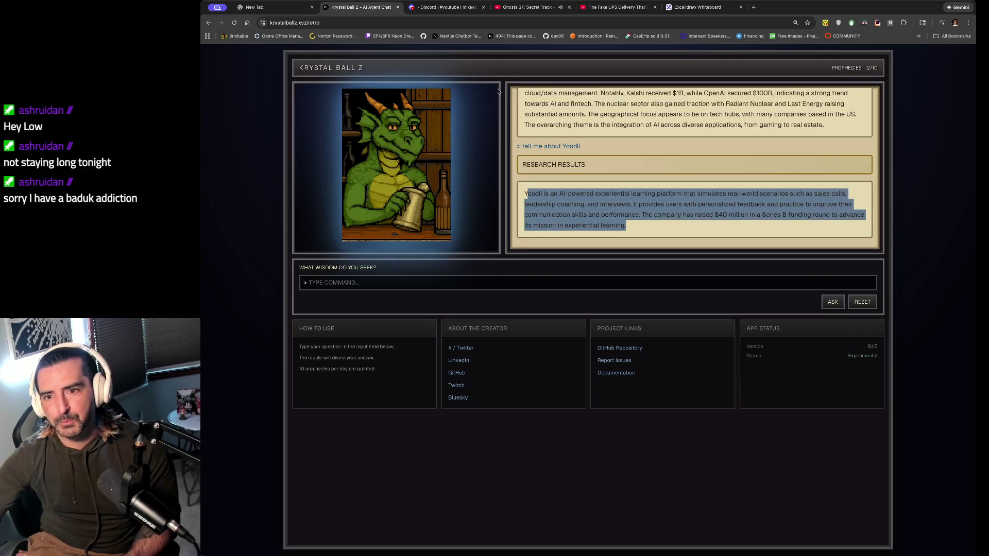
left_click(532, 8)
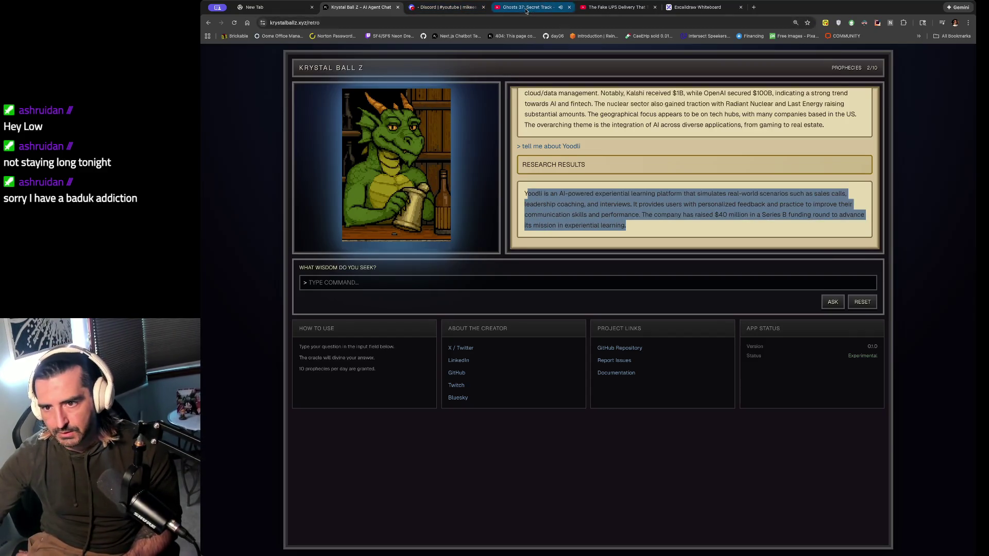
Step: Play Aphex Twin's Alberto Balsalm with sound on after muting the ad, then return to Krystal Ball Z
left_click(951, 100)
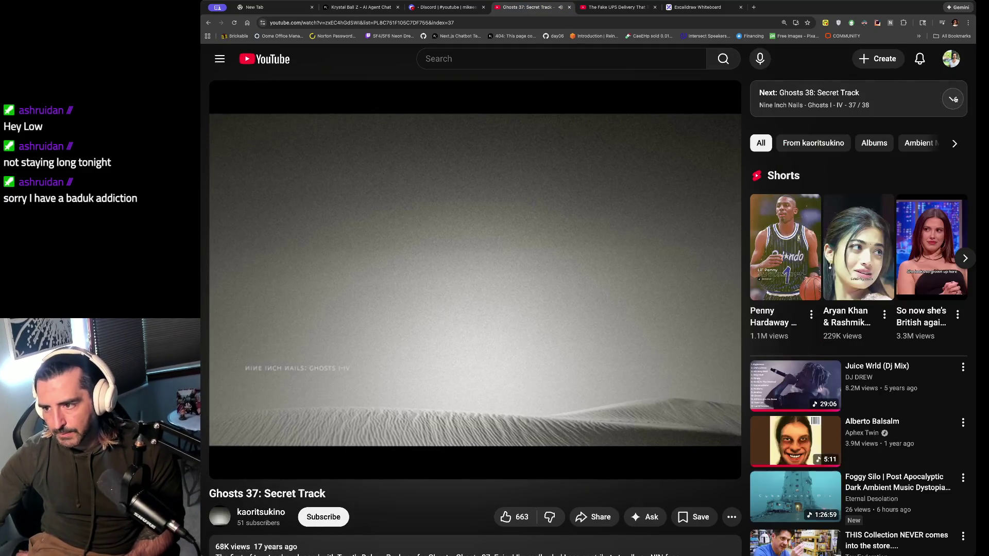
left_click(795, 440)
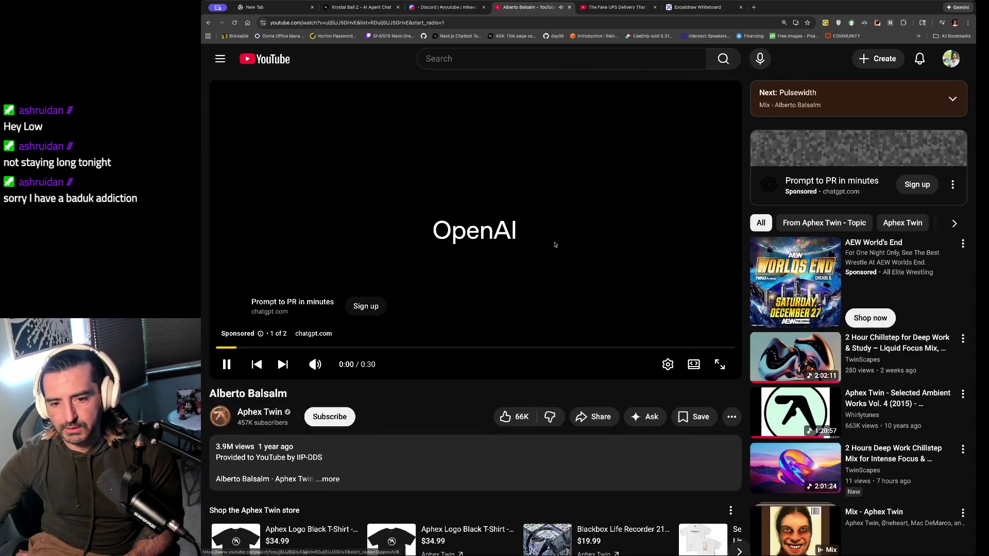
left_click(315, 364)
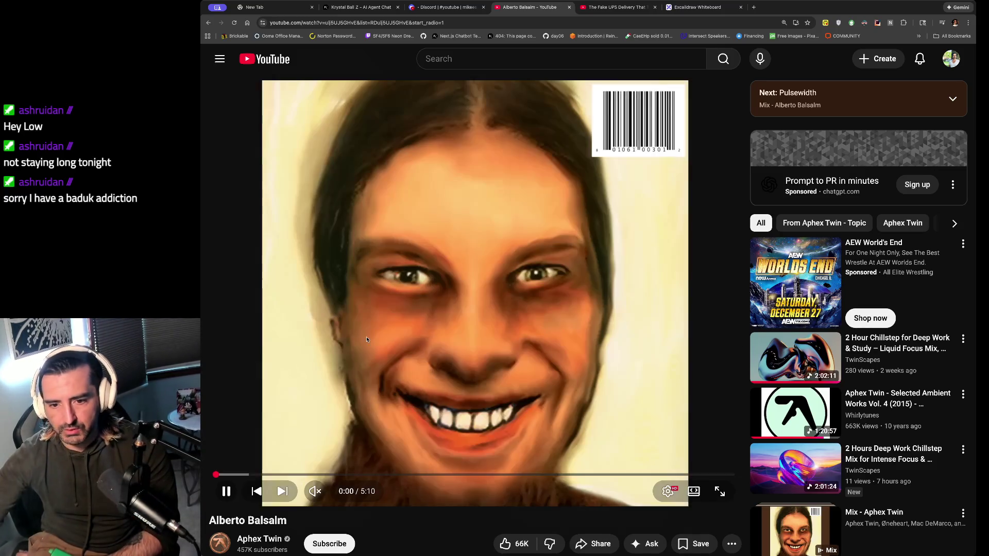
left_click(315, 491)
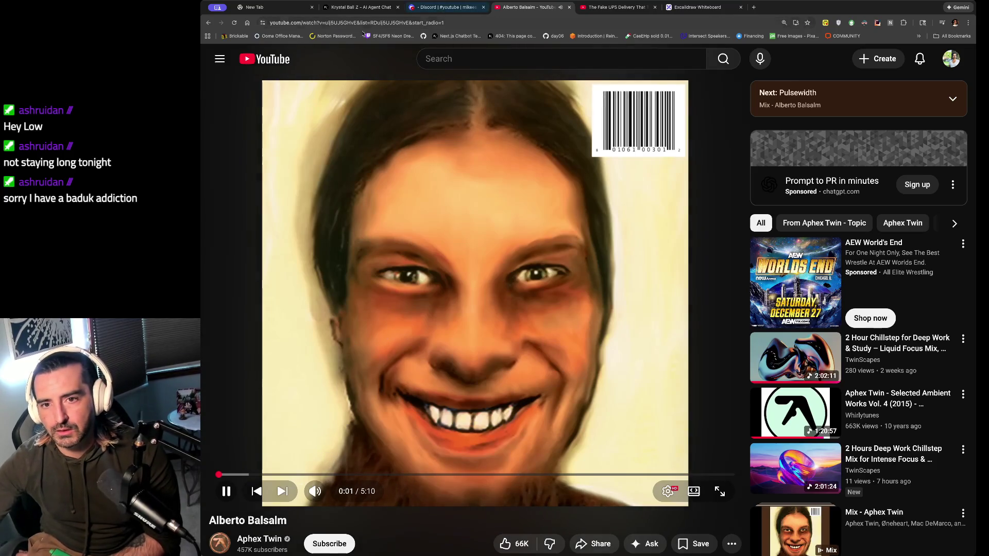
left_click(334, 6)
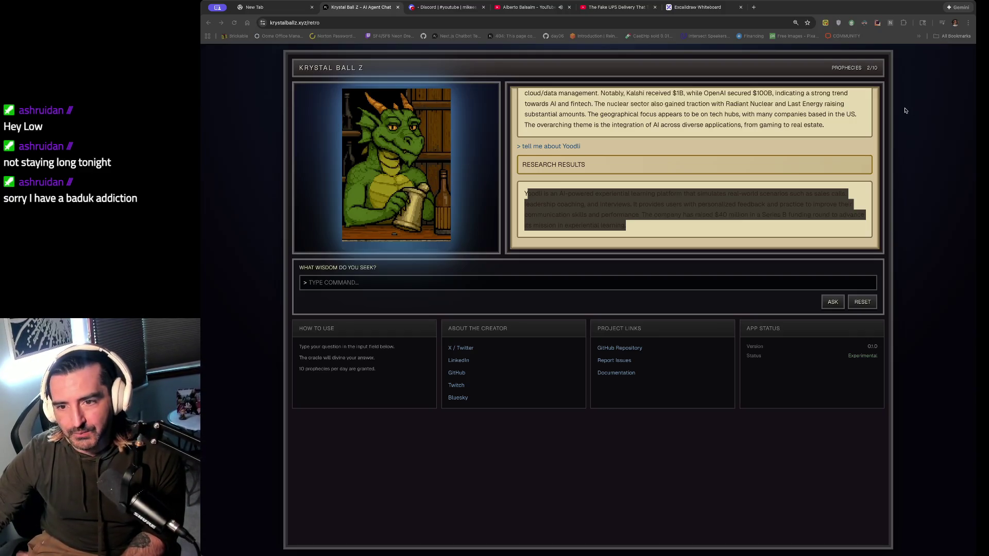
Step: Reread the Yoodli description in the Krystal Ball Z answer
key("super+Tab")
left_click_drag(609, 193, 608, 233)
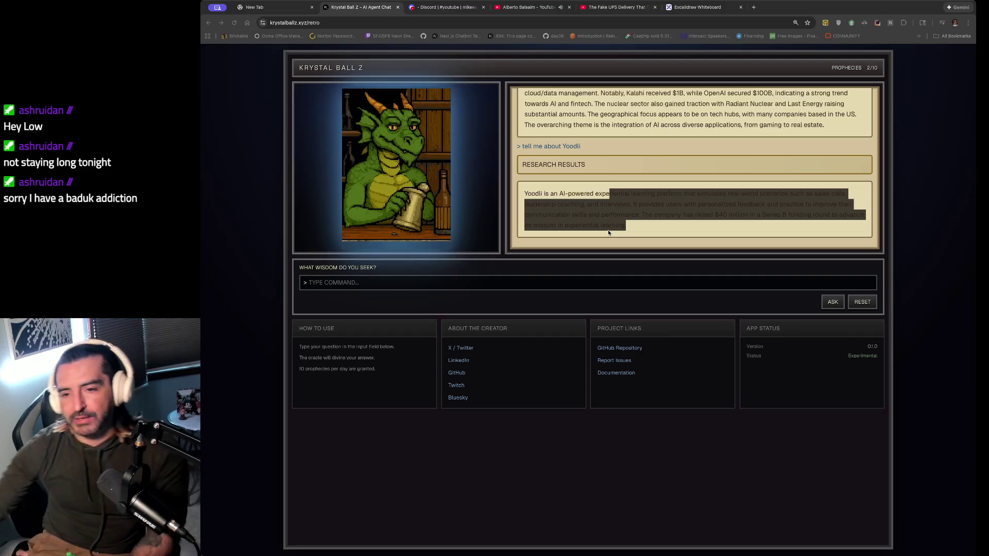
mouse_move(549, 194)
left_mouse_down()
mouse_move(548, 223)
mouse_move(532, 195)
left_mouse_up()
left_click(548, 223)
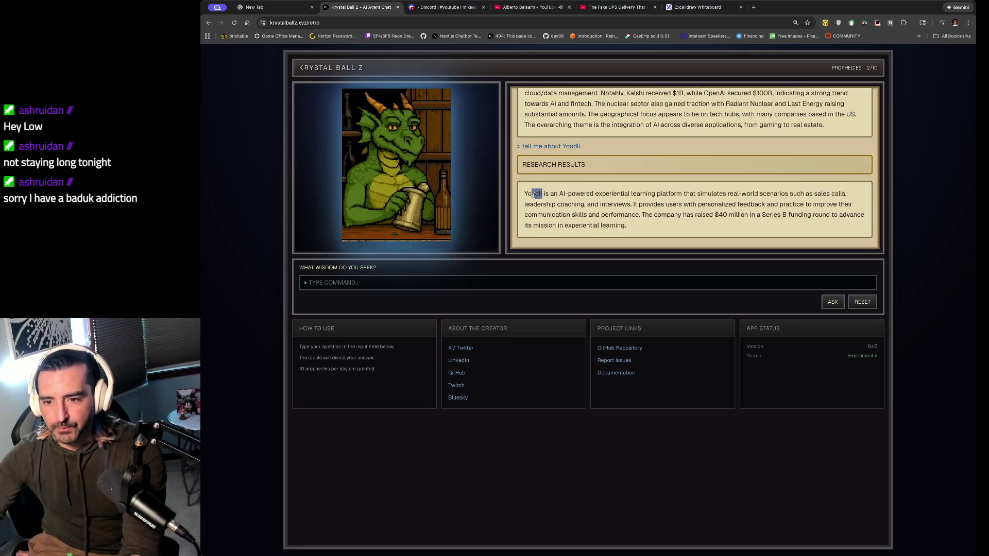
scroll(533, 195, "up", 1)
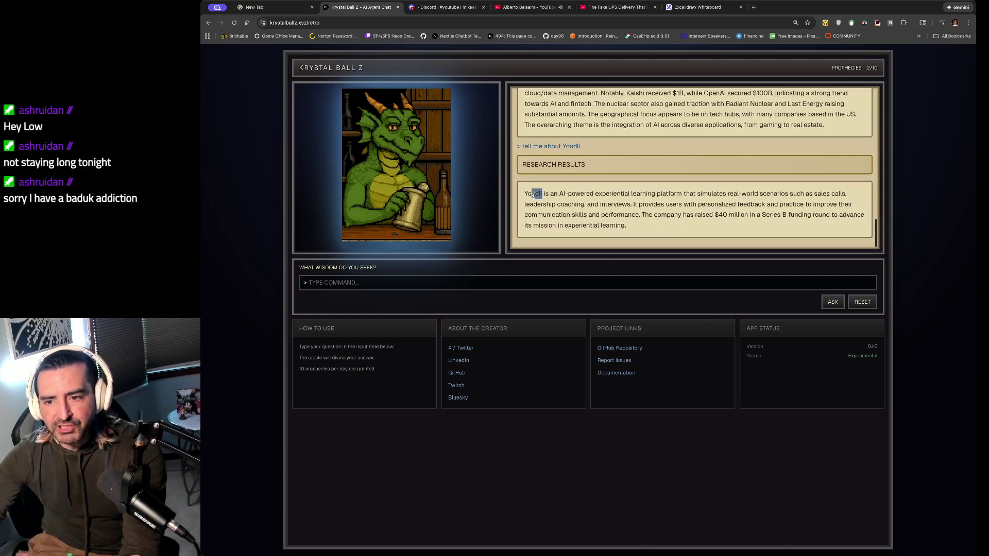
scroll(533, 195, "up", 5)
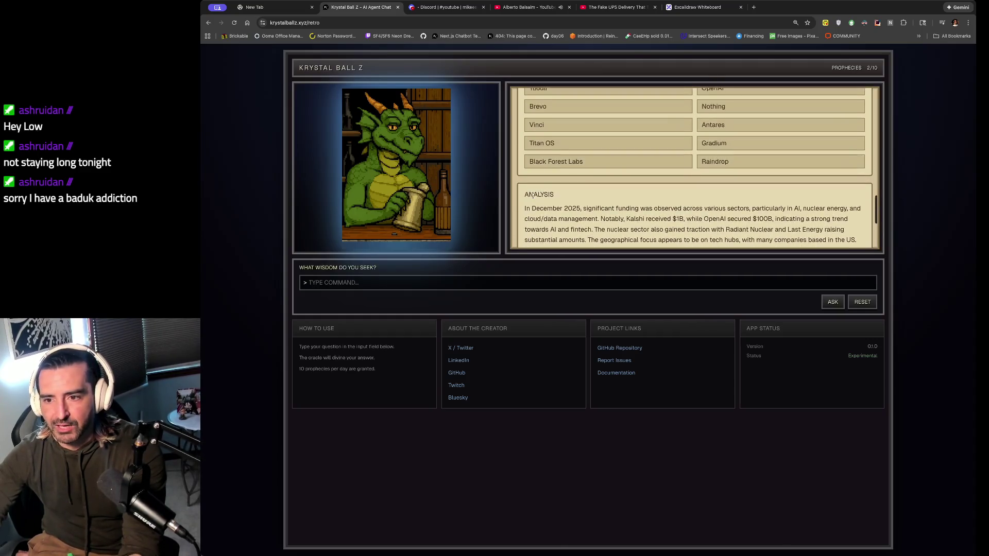
scroll(533, 195, "down", 5)
Step: Copy the name 'Yoodli' and paste it into a new tab's search bar
left_click(536, 194)
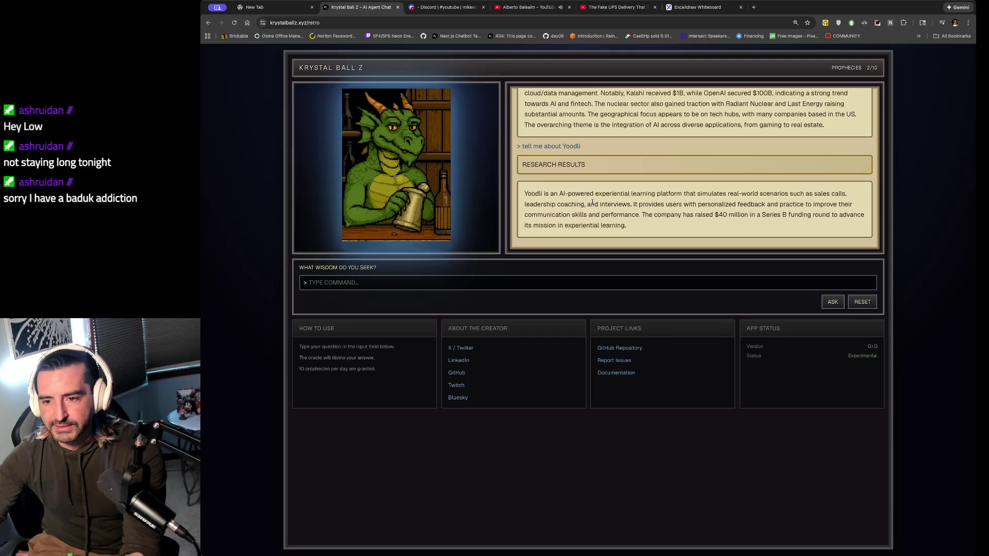
left_click_drag(540, 194, 524, 195)
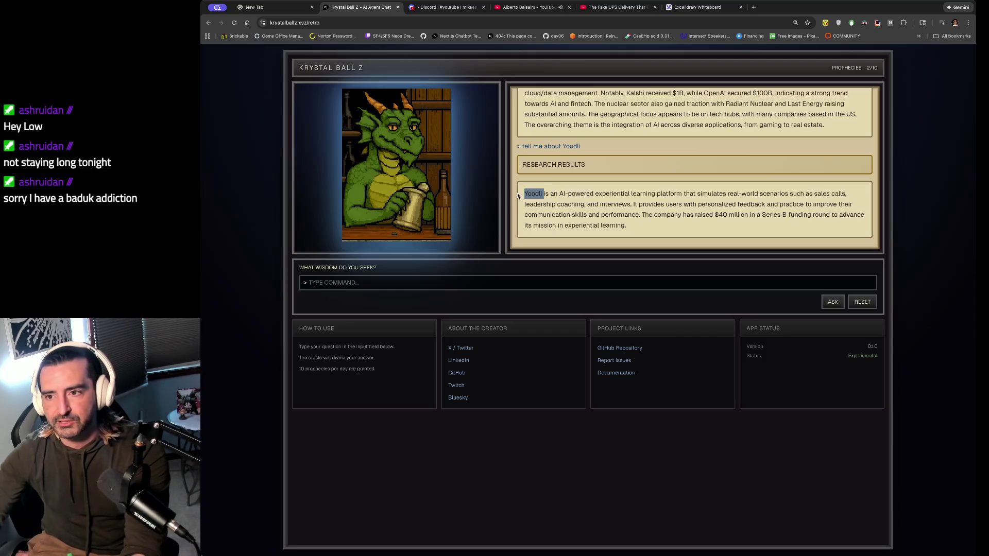
key("ctrl+c")
key("ctrl+t")
key("ctrl+v")
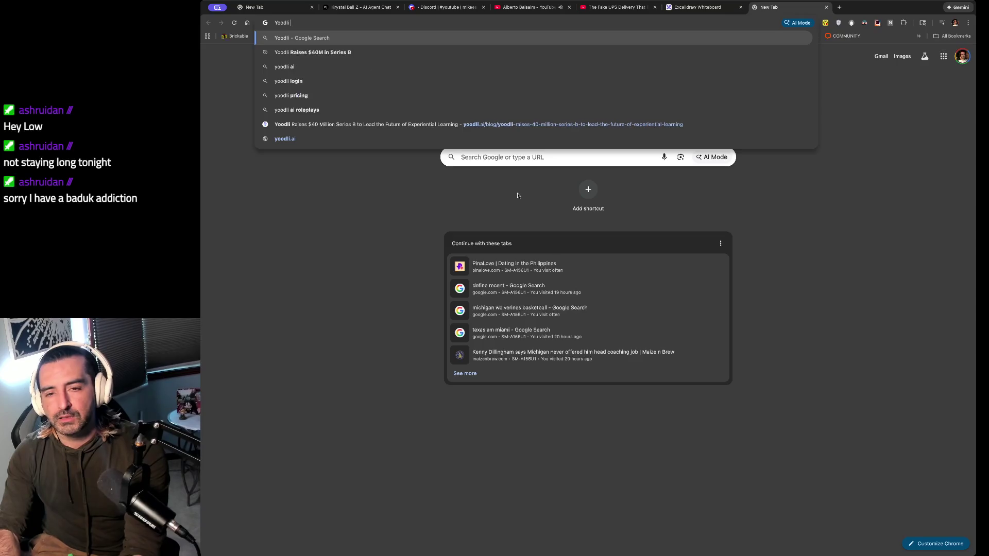
Step: Search Google for 'Yoodli simulation' and open the Yoodli Official Site result
type("simulation")
key("Return")
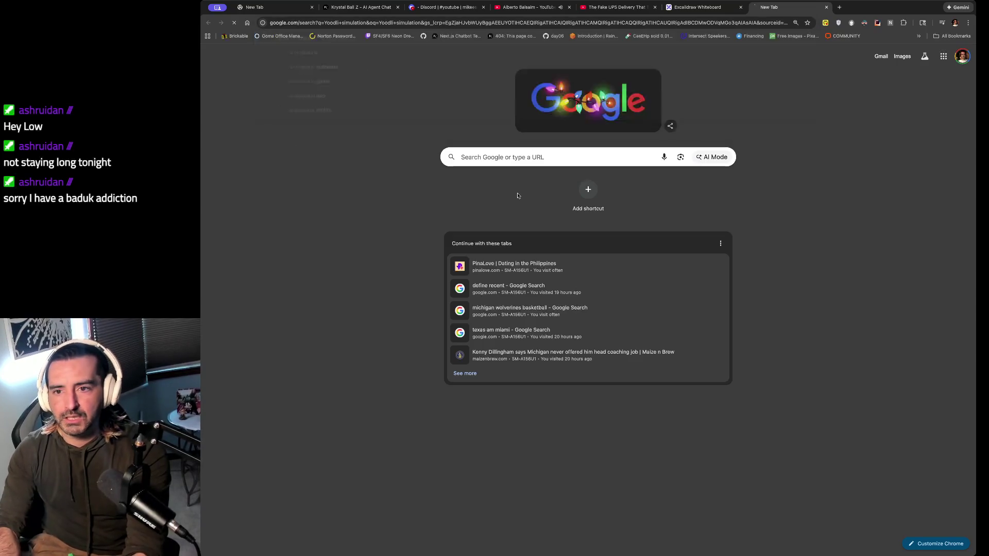
scroll(373, 242, "down", 1)
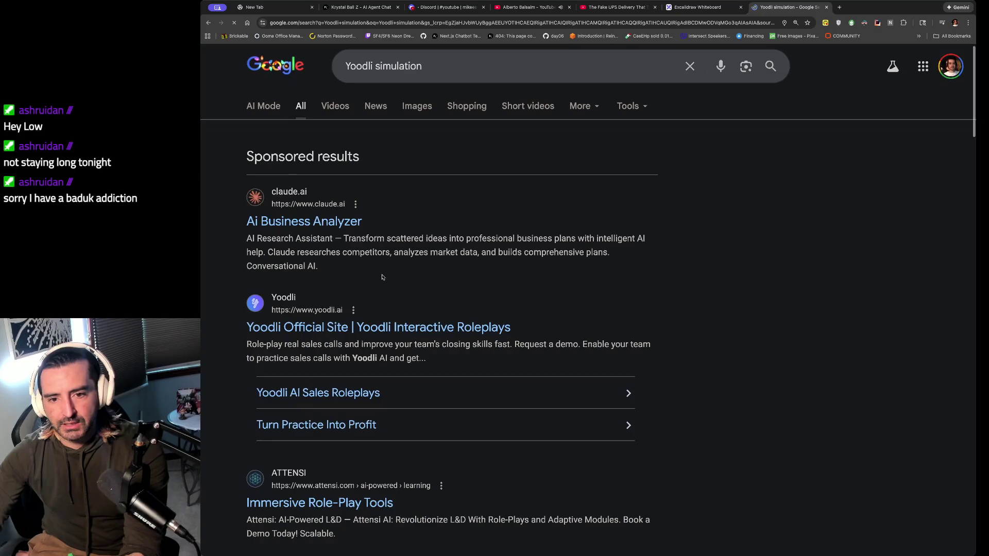
scroll(382, 278, "down", 2)
mouse_move(243, 145)
left_mouse_down()
mouse_move(239, 226)
mouse_move(291, 238)
left_mouse_up()
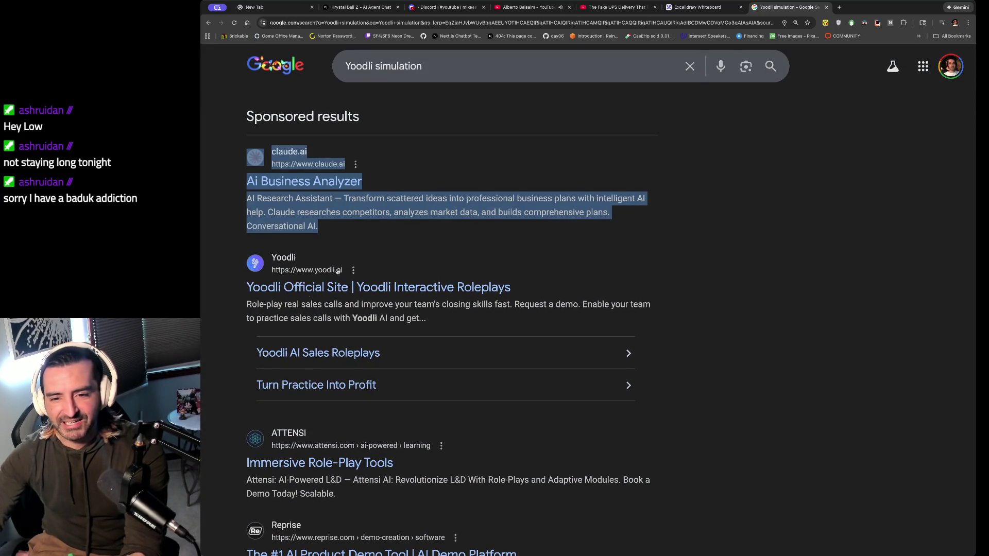
scroll(384, 247, "down", 1)
left_click(379, 226)
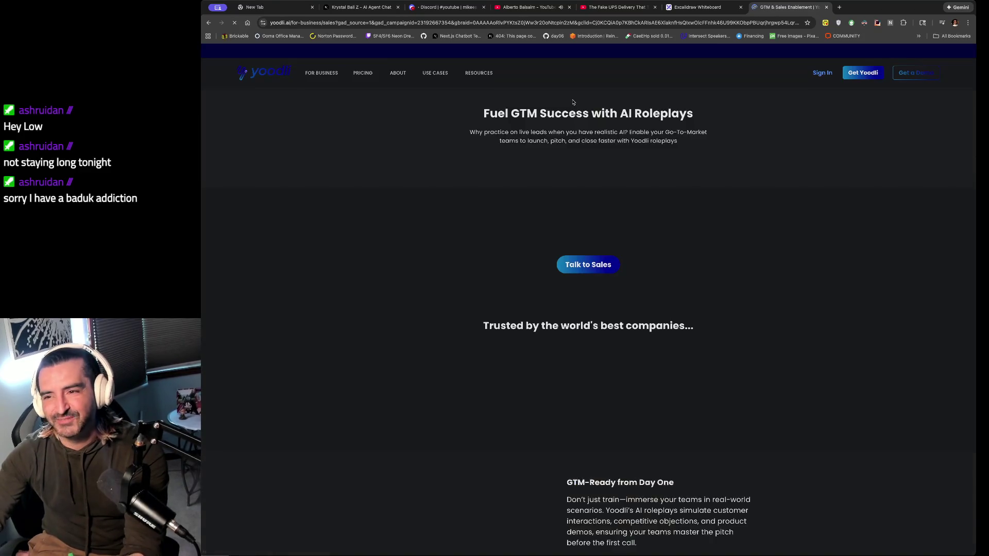
Step: Read Yoodli's AI roleplay hero text, impact stats and case studies down to the FAQs
left_click_drag(405, 101, 566, 150)
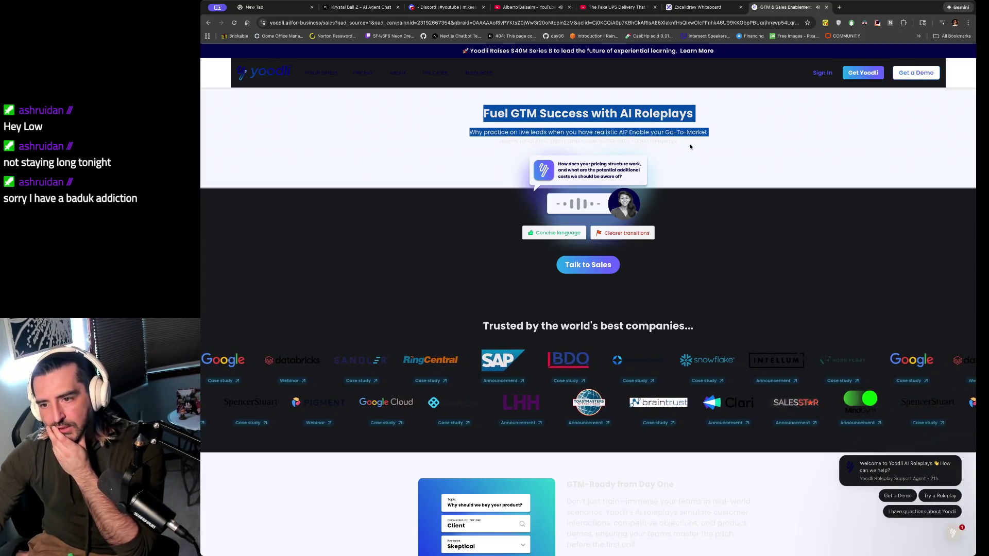
left_click_drag(690, 147, 482, 153)
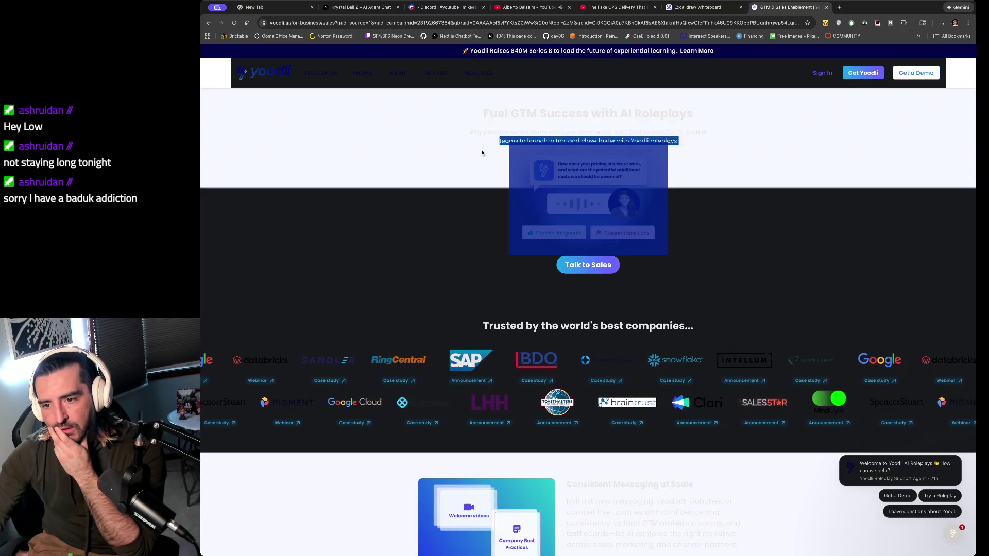
scroll(484, 155, "down", 2)
left_click(490, 170)
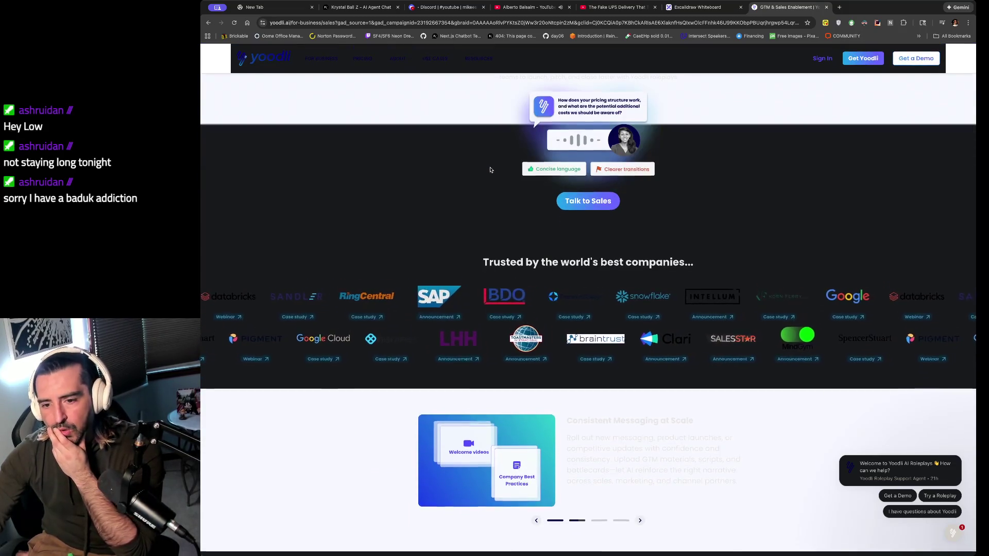
scroll(490, 170, "down", 9)
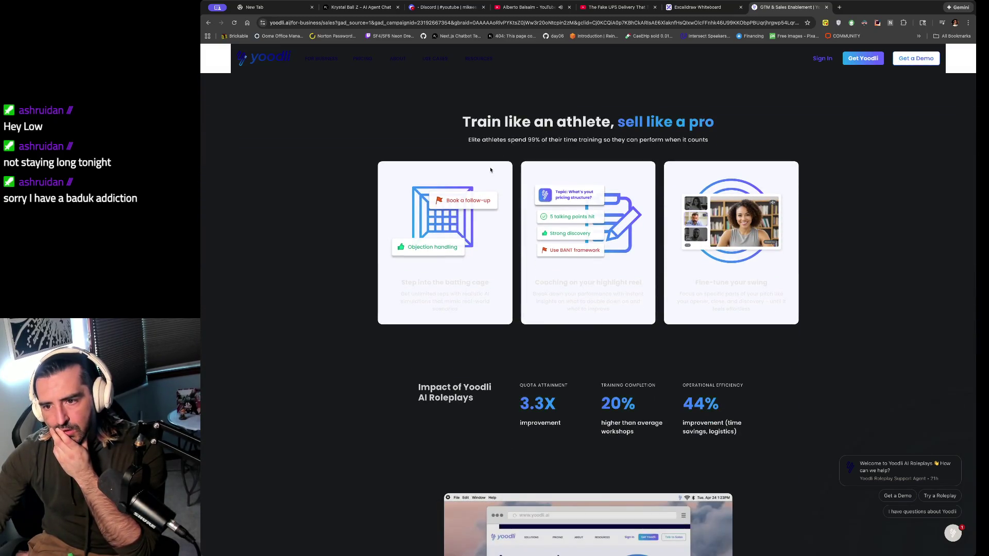
scroll(490, 170, "down", 4)
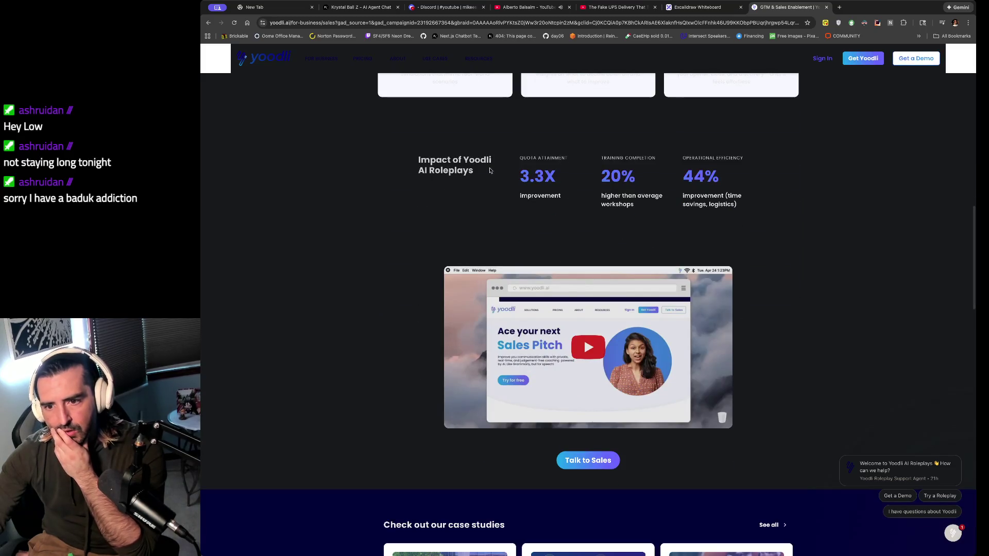
scroll(489, 171, "down", 3)
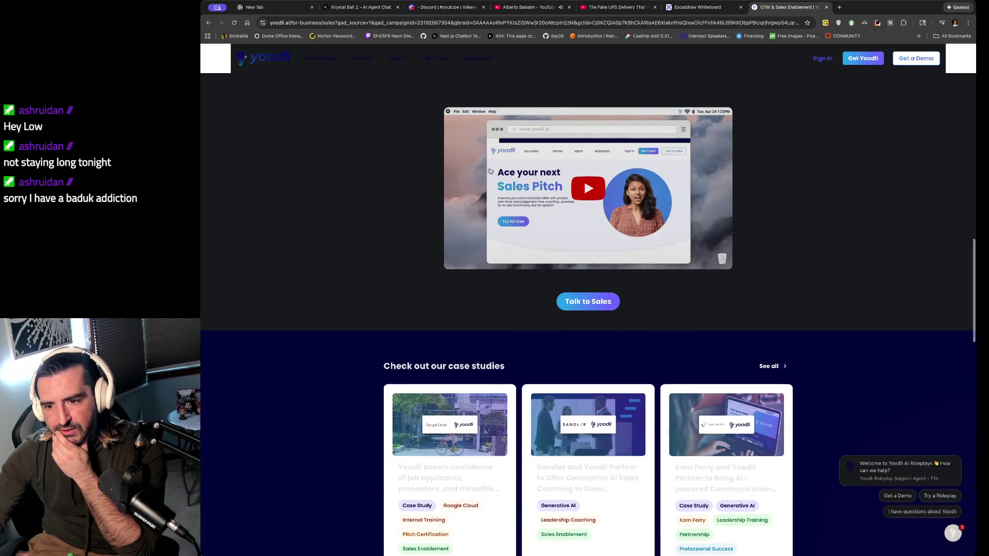
scroll(490, 171, "down", 5)
scroll(490, 171, "down", 3)
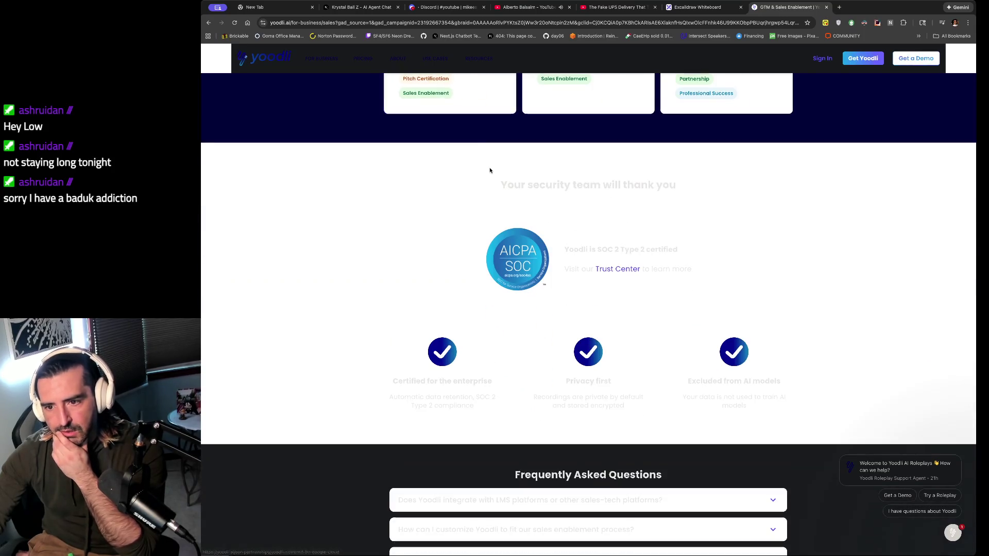
left_click_drag(485, 174, 478, 215)
scroll(474, 265, "down", 6)
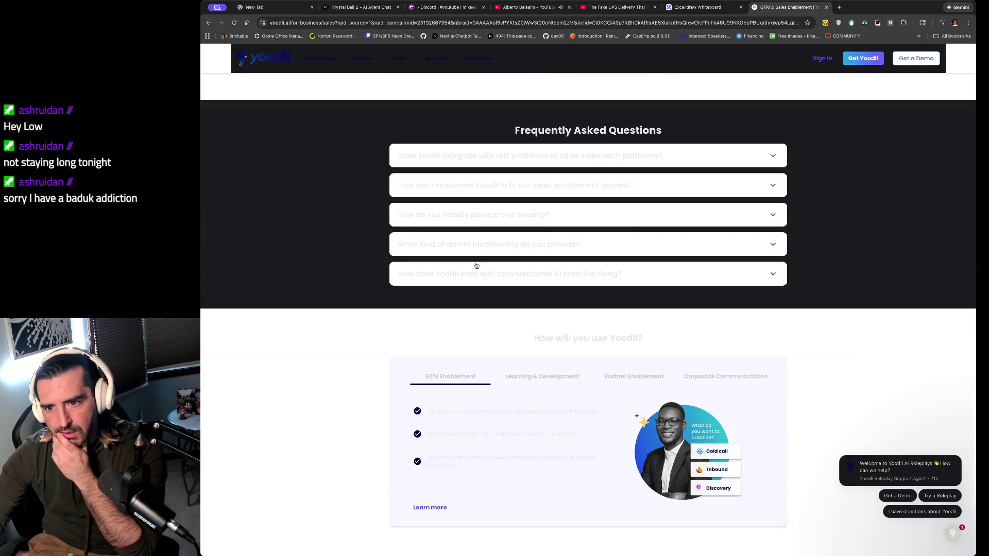
Step: Expand and read the FAQs on LMS integrations, customization, and privacy and security
left_click(438, 155)
left_click_drag(376, 191, 369, 204)
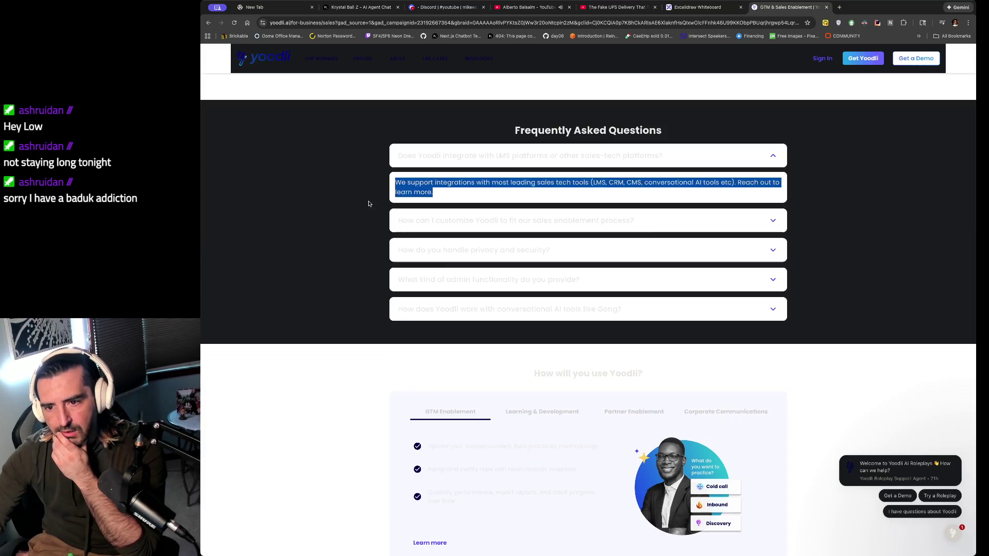
left_click(461, 220)
left_click_drag(400, 224, 385, 260)
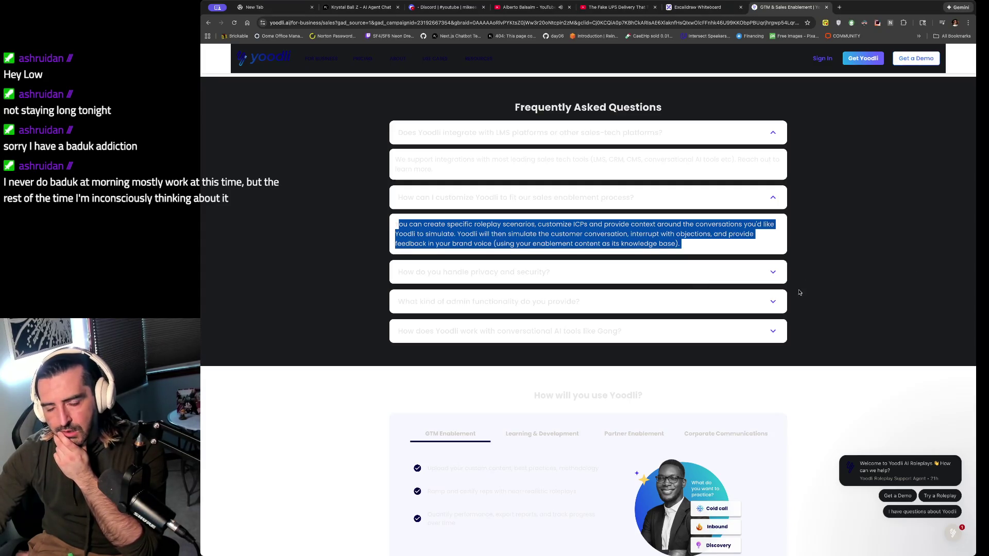
left_click(647, 267)
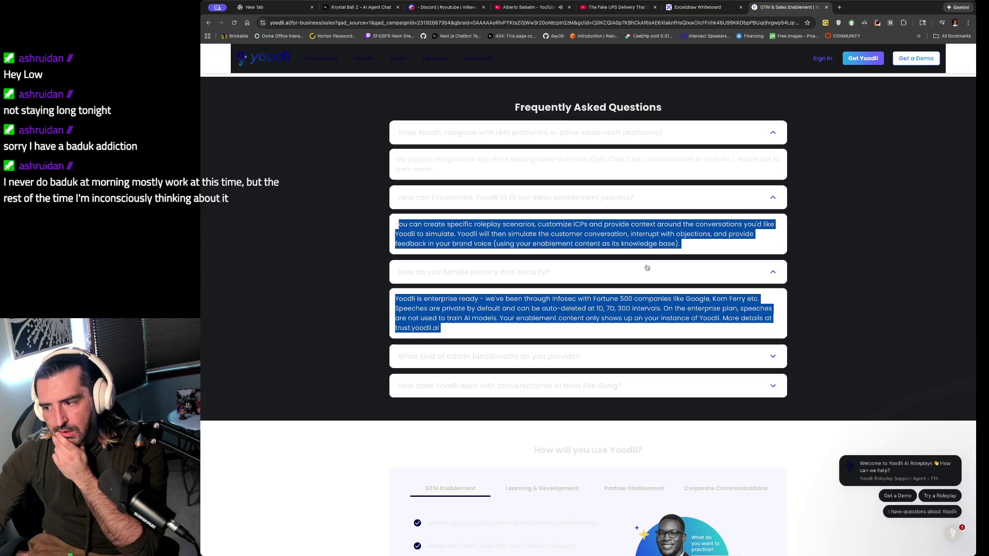
scroll(647, 267, "down", 1)
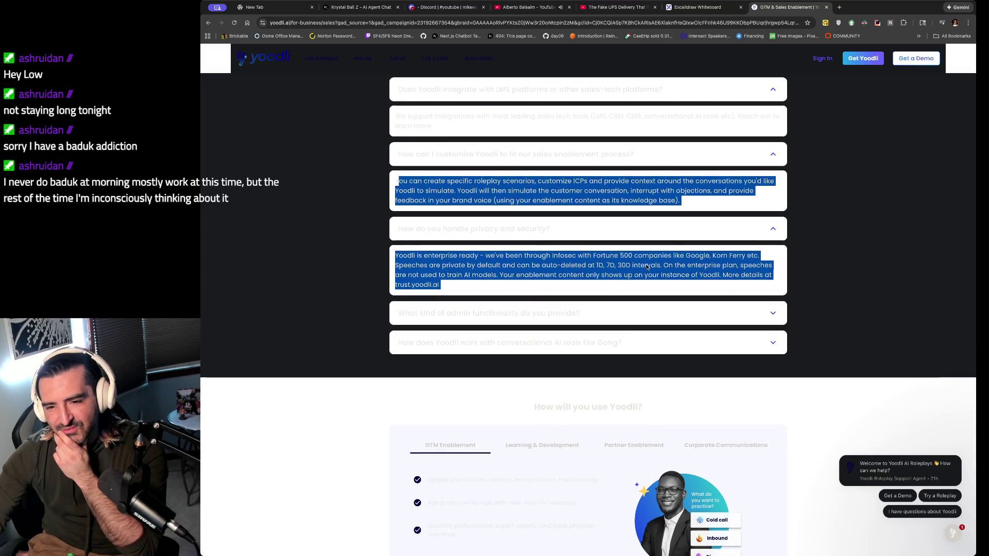
left_click(424, 255)
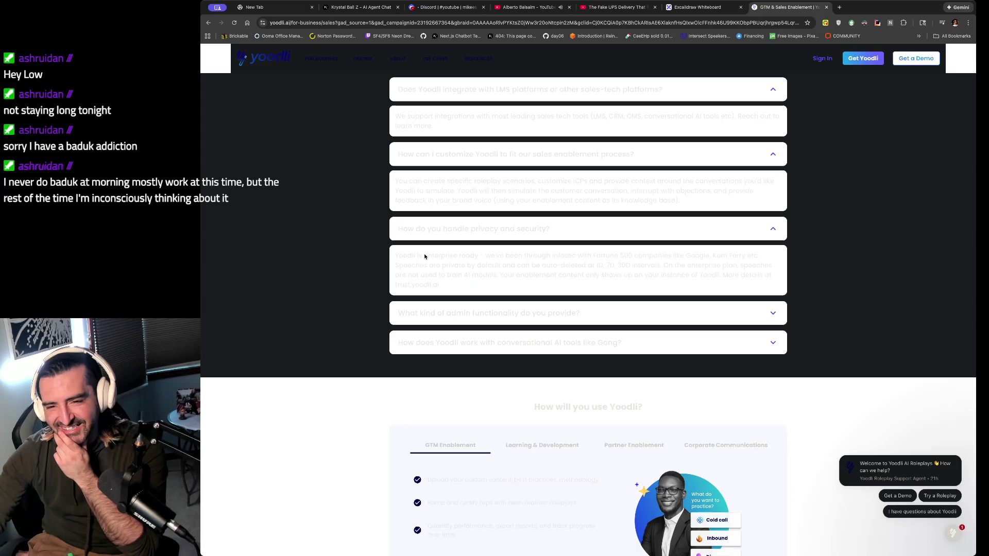
Step: Expand the admin functionality and Gong FAQs, then scroll back up the page
scroll(433, 260, "down", 1)
left_click(469, 284)
scroll(470, 284, "down", 2)
triple_click(413, 256)
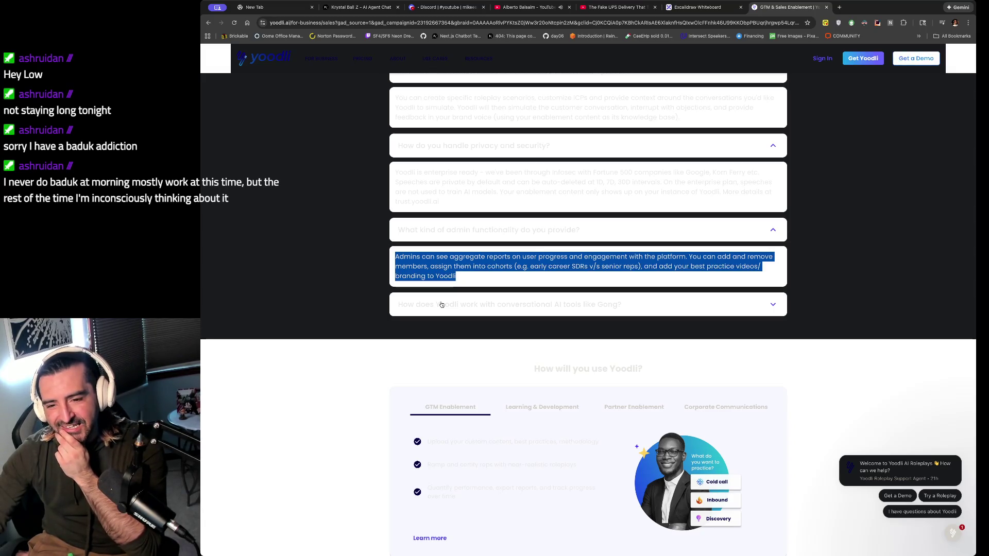
left_click(441, 305)
scroll(426, 362, "down", 8)
scroll(426, 362, "down", 2)
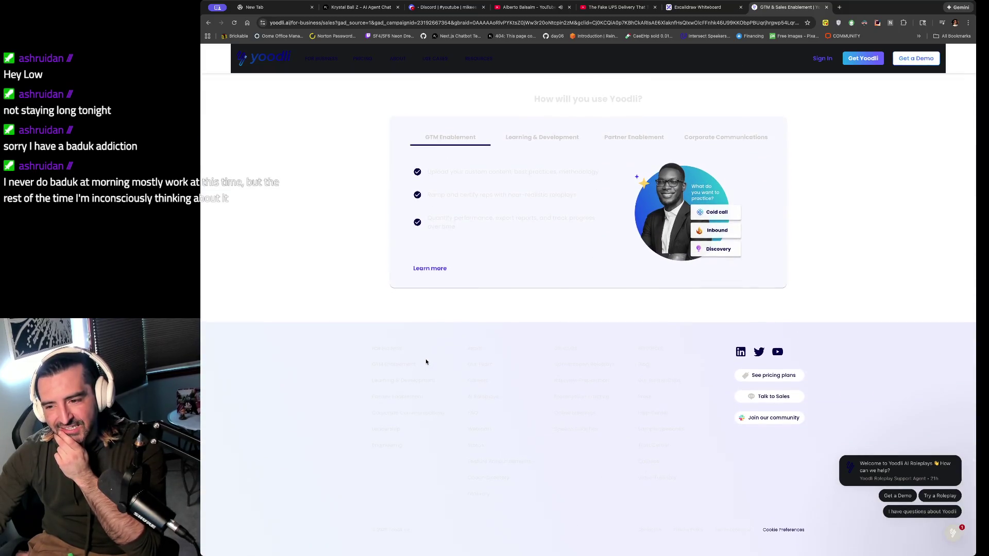
scroll(426, 362, "up", 20)
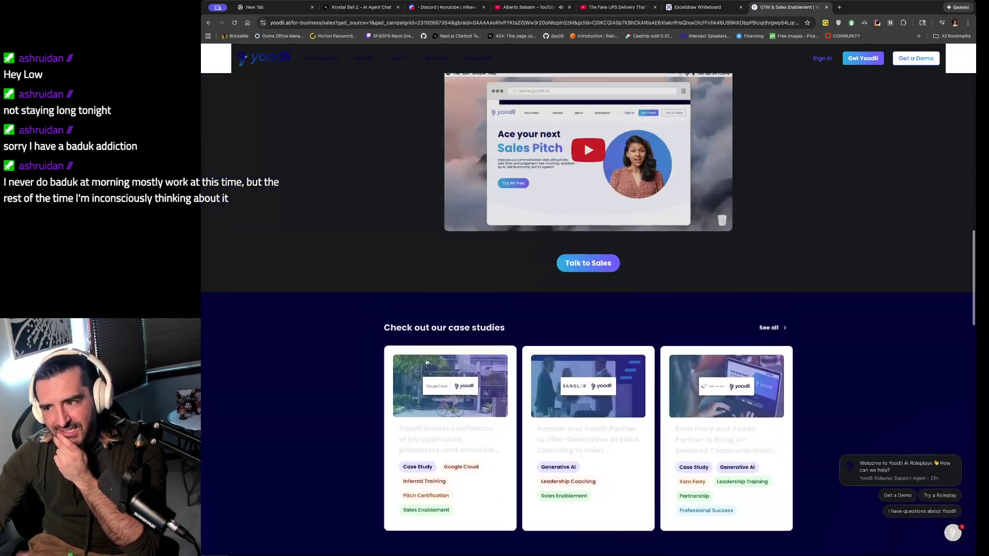
scroll(426, 362, "up", 8)
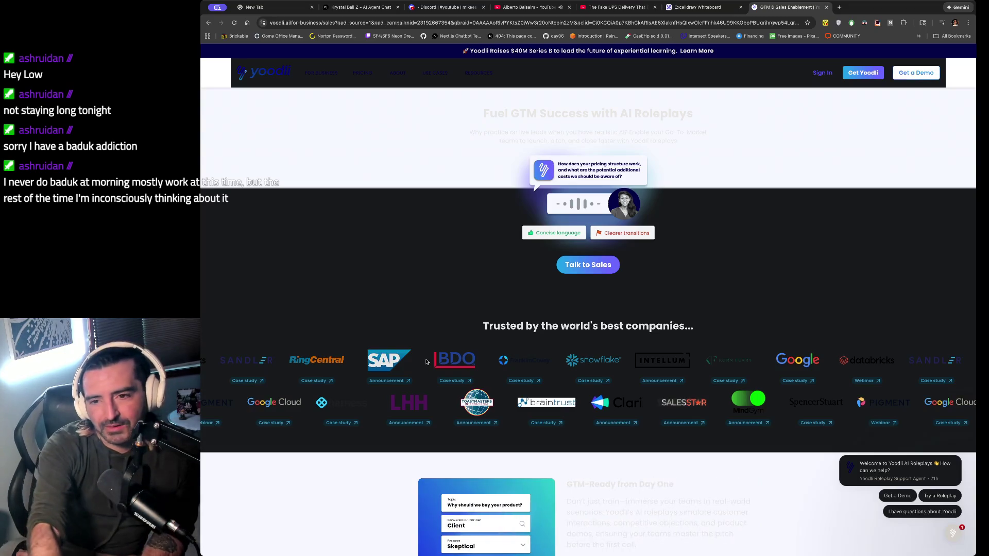
Step: Open Yoodli's Talk to Sales form and enter the contact's full name and work email
left_click(587, 265)
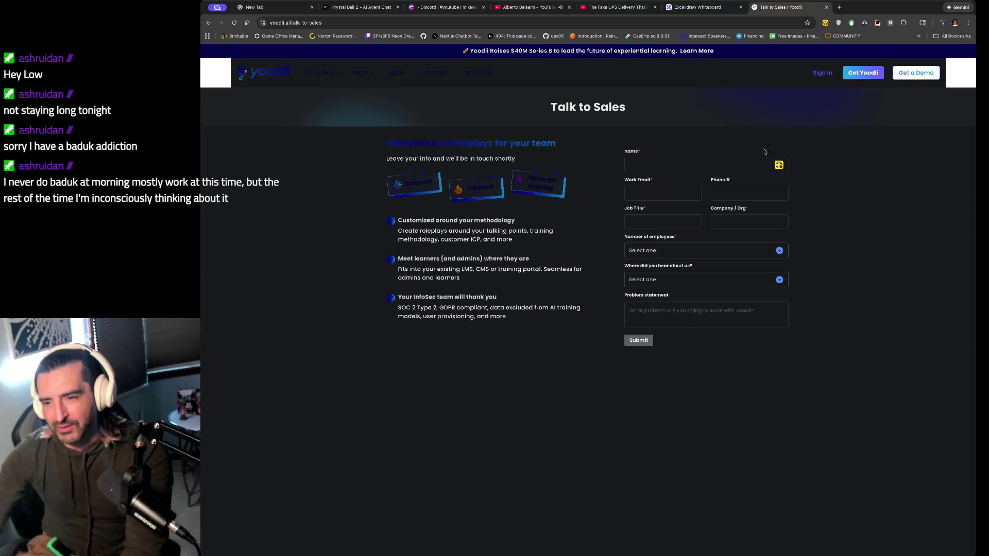
left_click(669, 164)
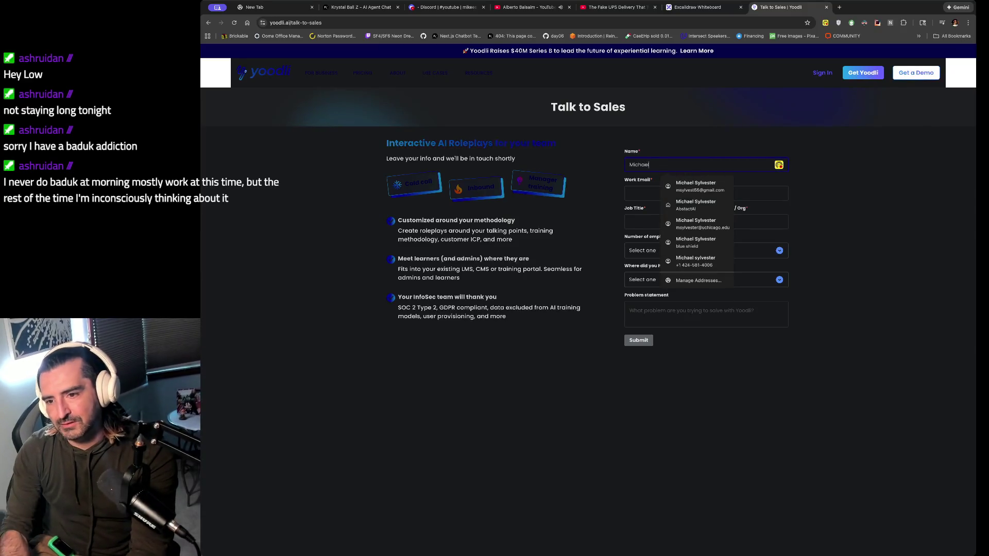
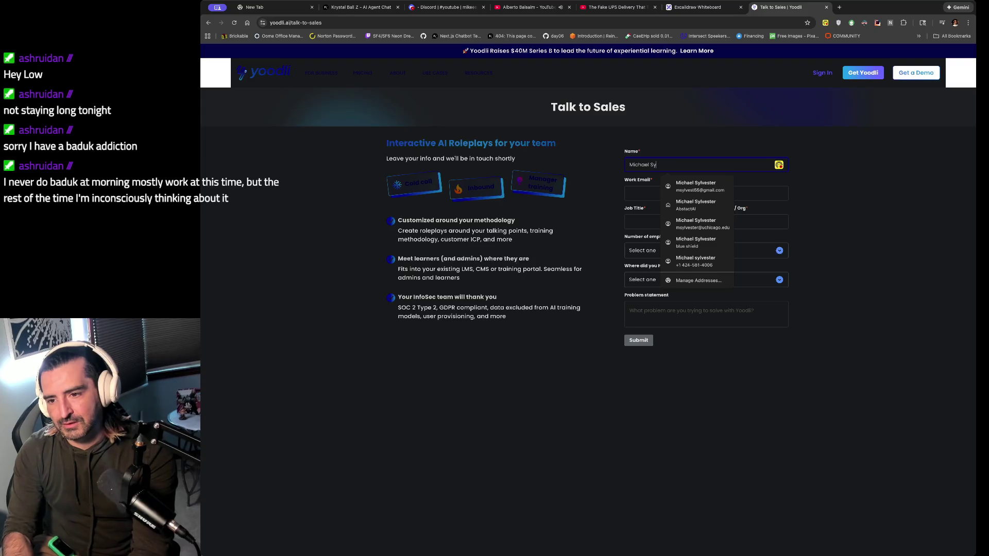
key("Tab")
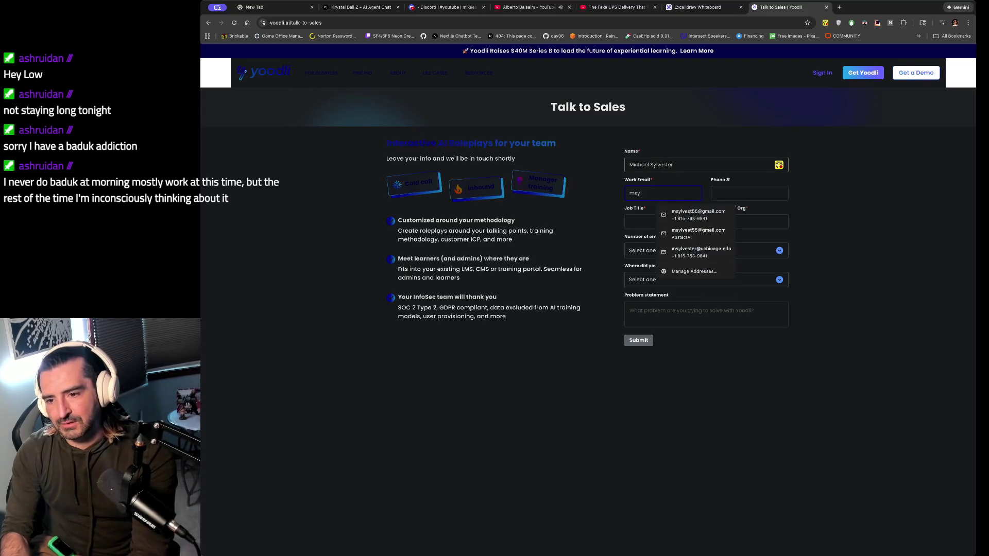
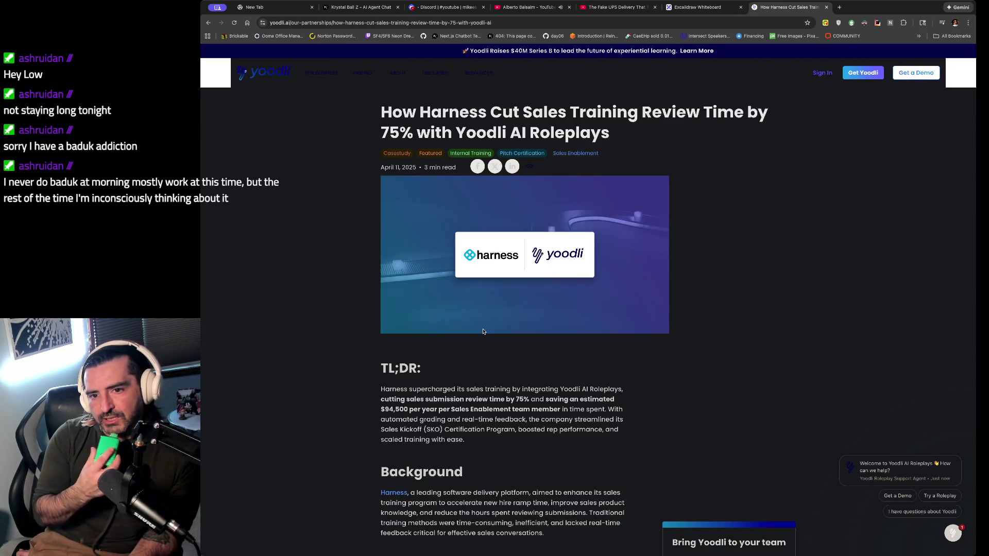
Step: Skim the Harness case study, then go back to the Excalidraw whiteboard
scroll(483, 331, "down", 10)
scroll(483, 331, "up", 7)
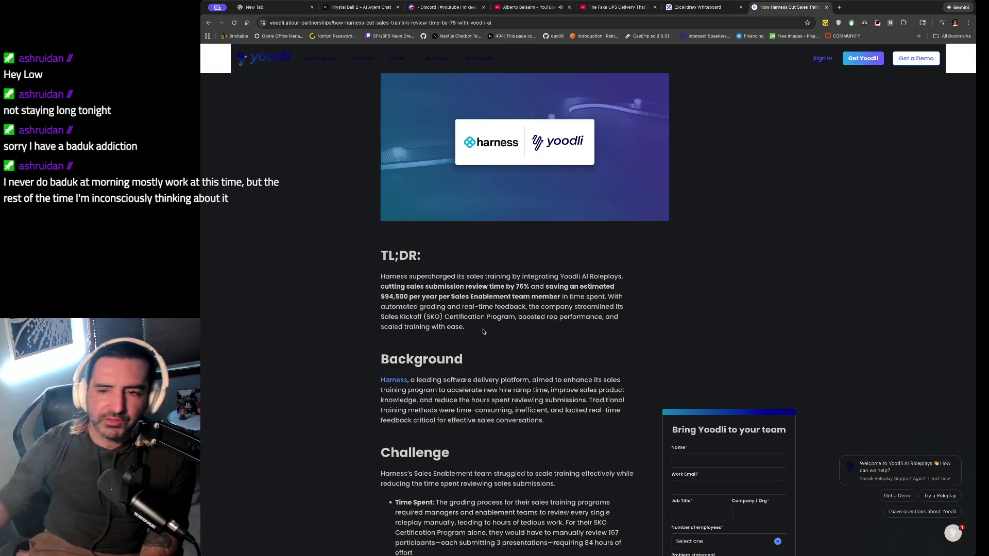
left_click(703, 7)
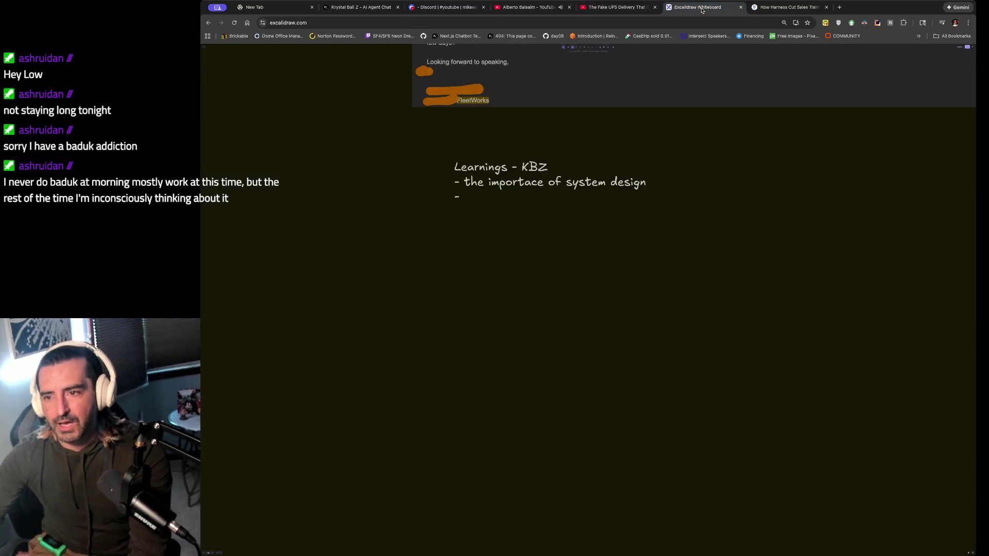
Step: Replace the draft wording with 'the simullation space is already gaining a lot of momentum'
double_click(526, 193)
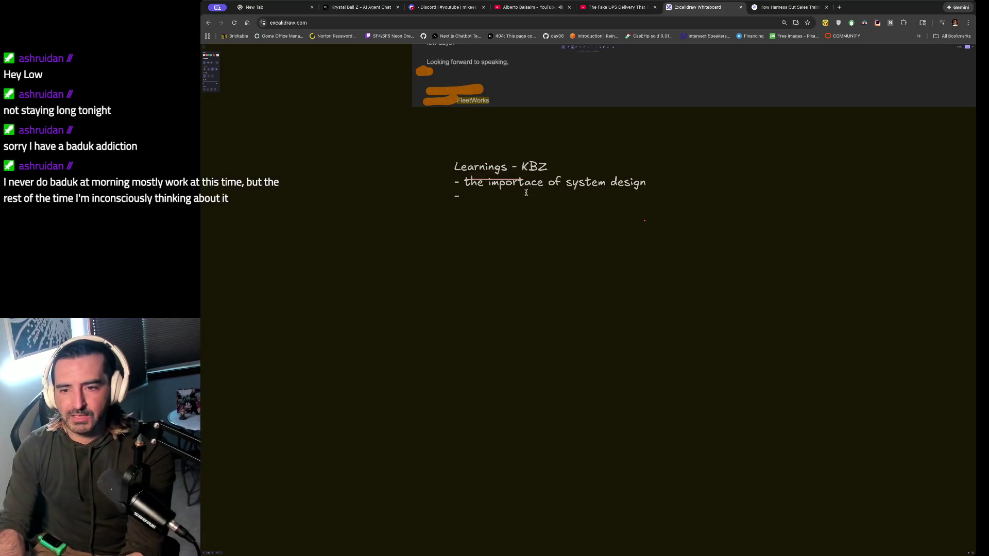
type("anything ")
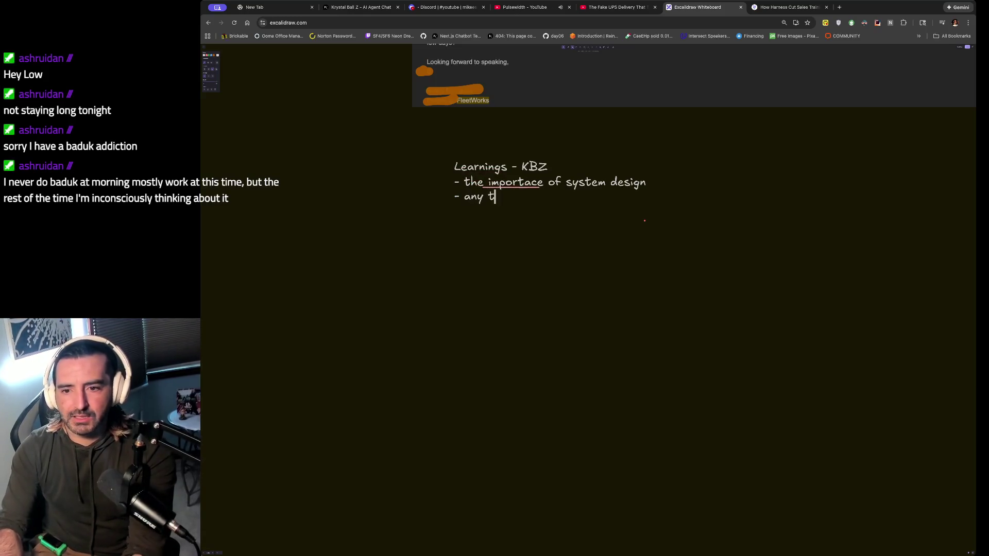
type("supermeaningful")
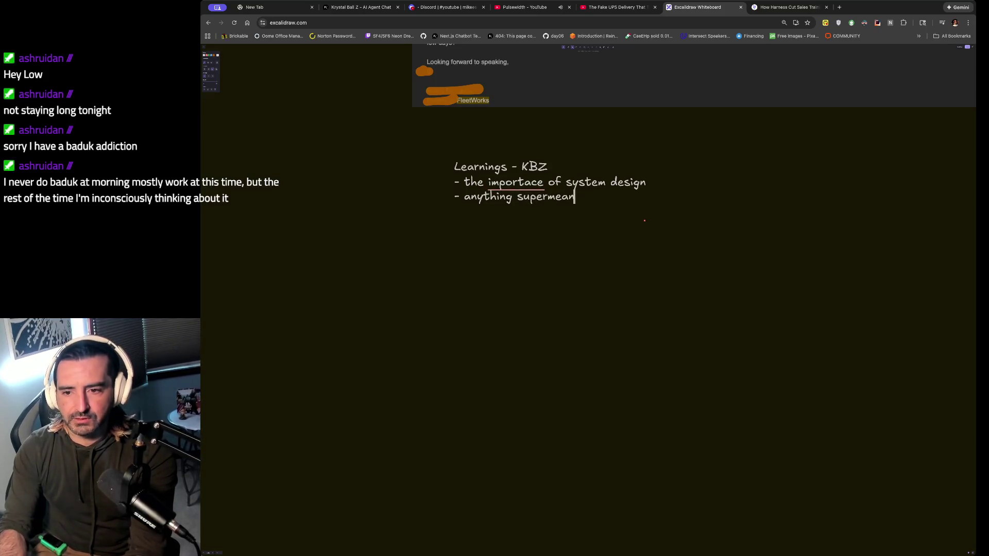
key("BackSpace")
key("BackSpace")
key("BackSpace")
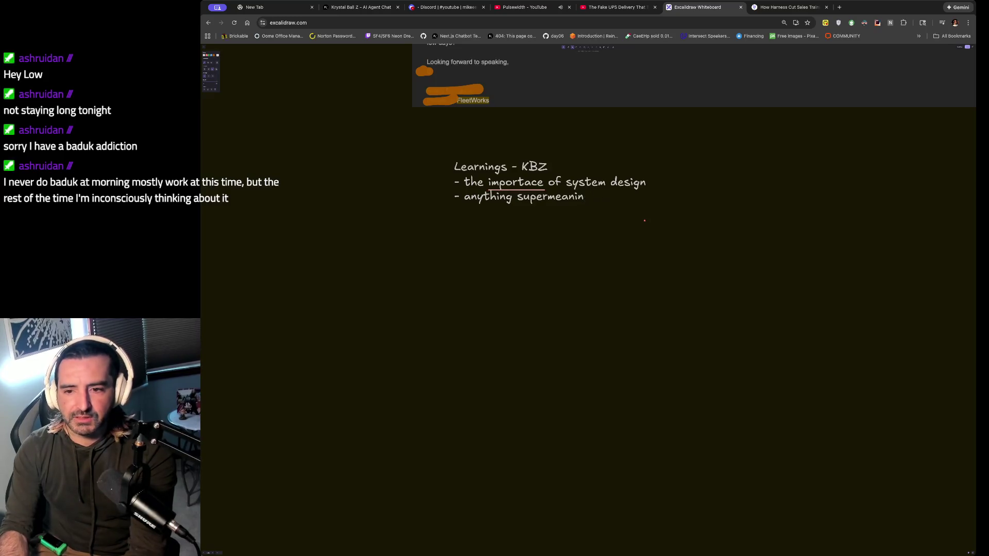
key("BackSpace")
key("BackSpace")
key("BackSpace")
type("piece okf")
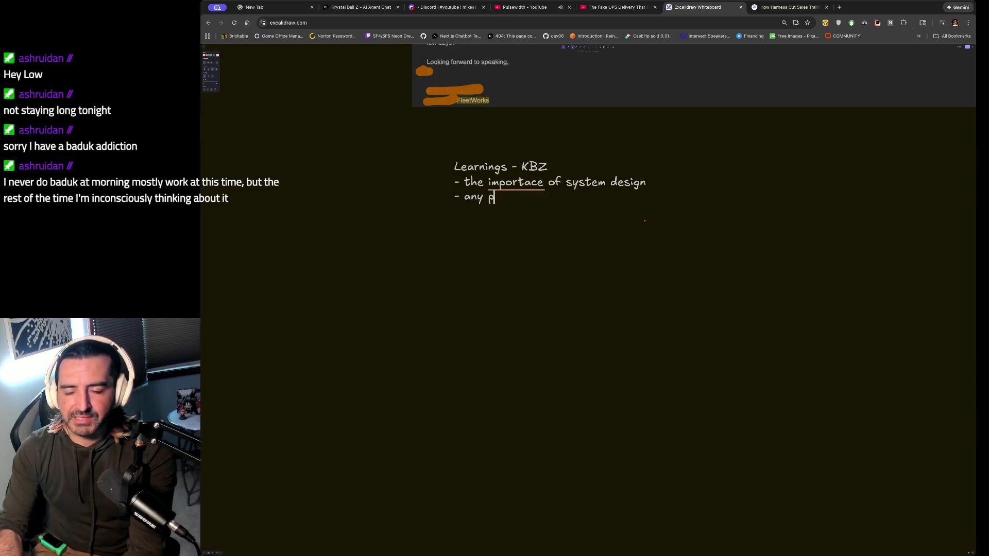
key("BackSpace")
key("BackSpace")
key("BackSpace")
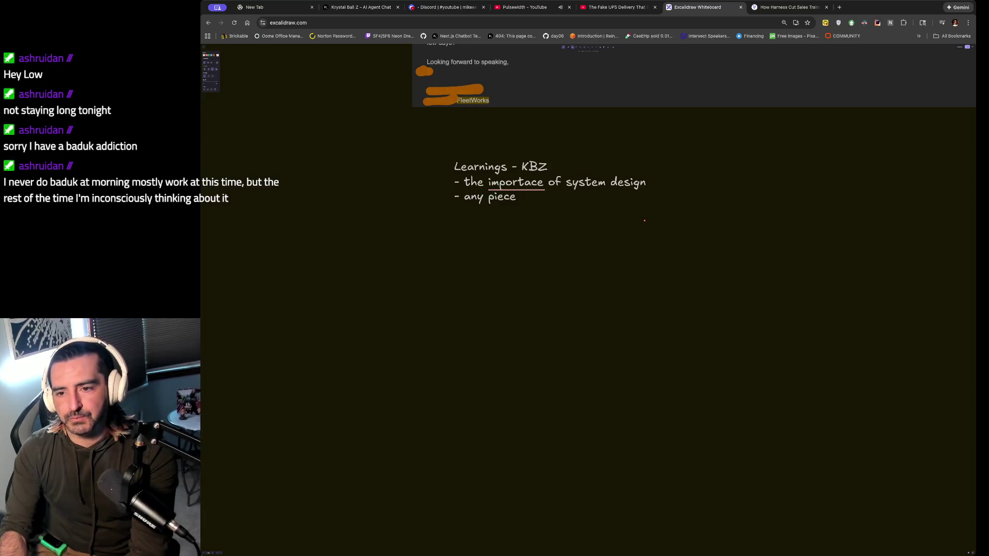
key("BackSpace")
key("BackSpace")
key("BackSpace")
type("the simul")
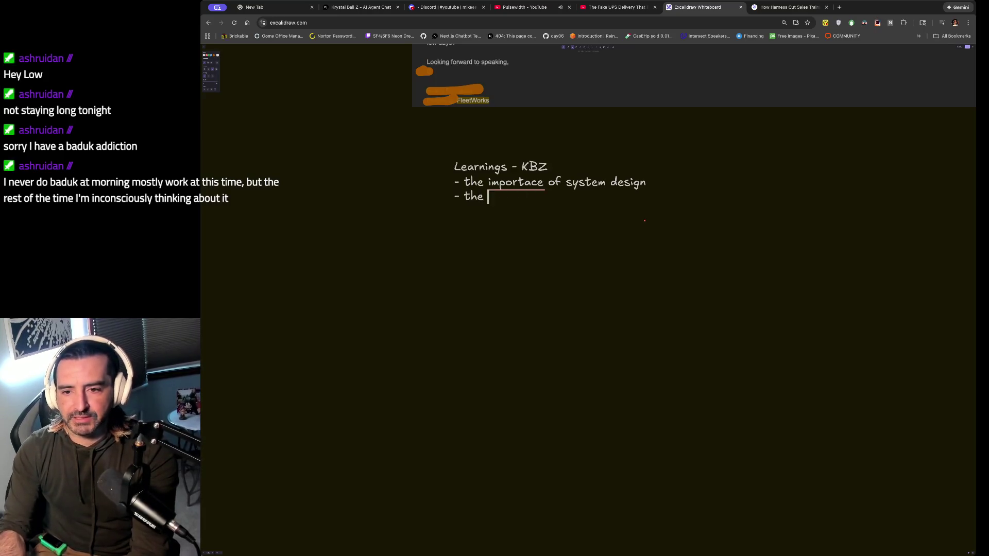
type("lation spac")
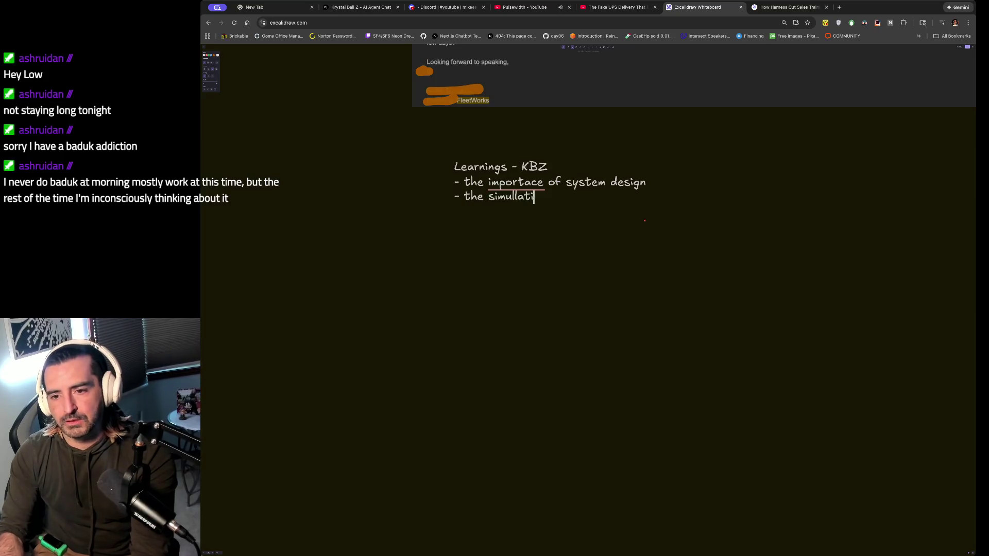
type("e is already ")
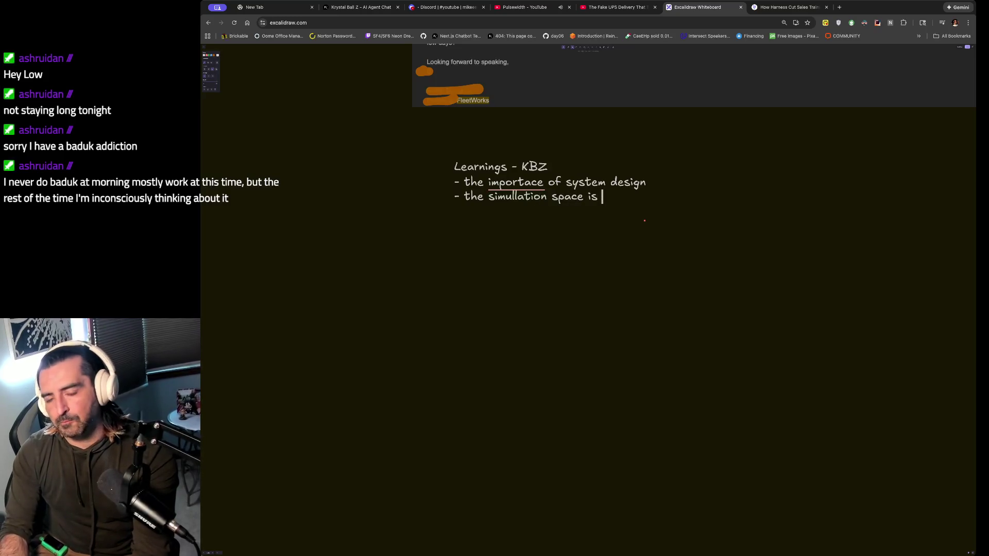
type("gaining")
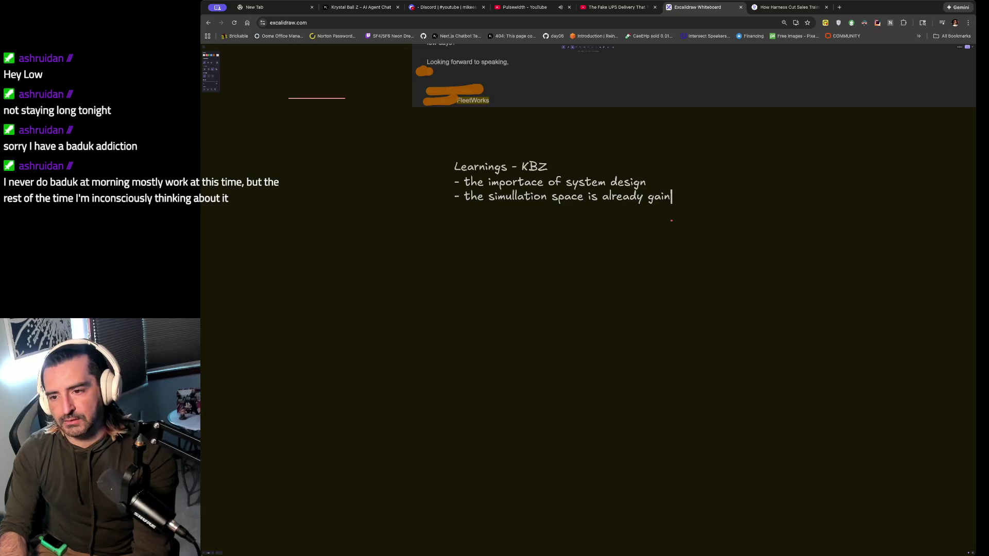
type(" a lot of momen")
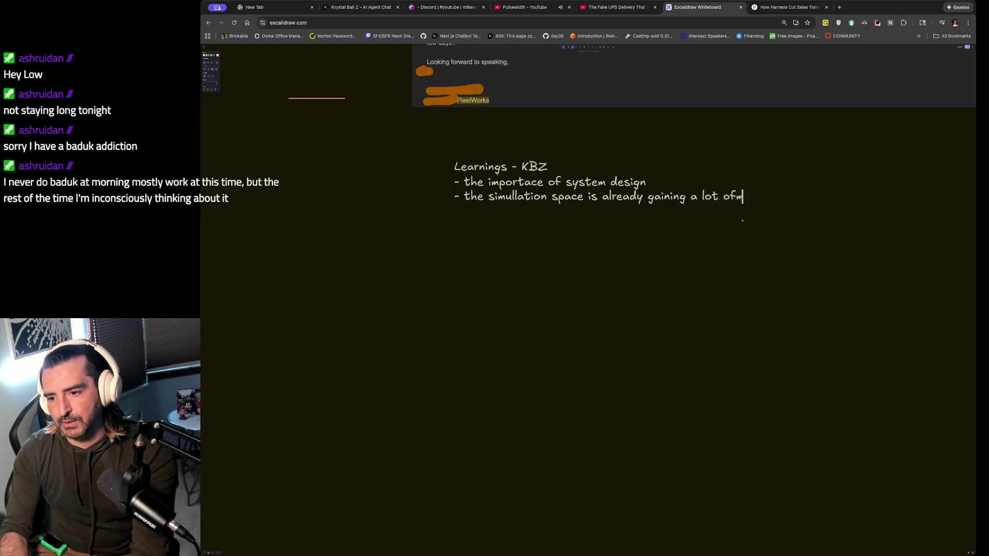
type("tum")
Step: Begin an indented sub-point '- the' under the momentum note
key("Return")
key("Tab")
type("- the")
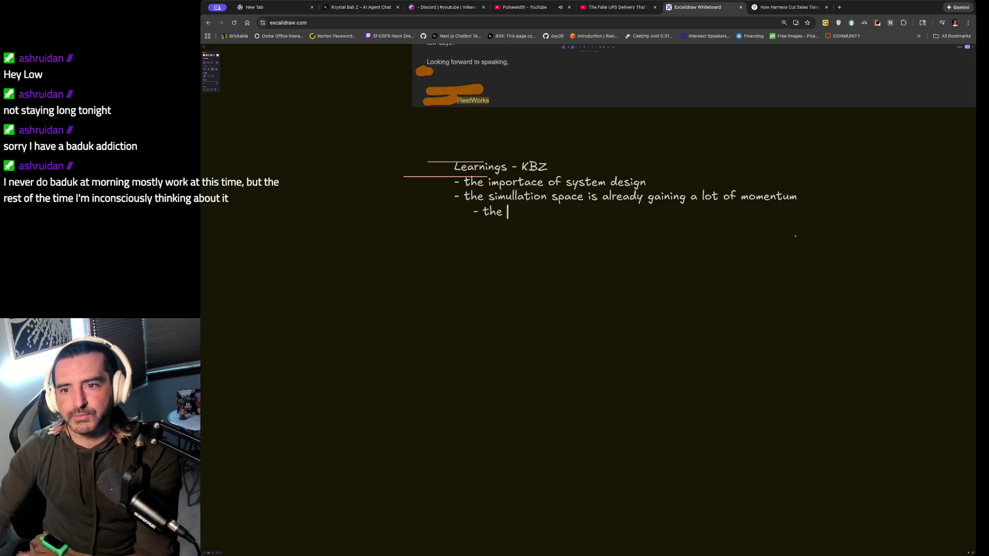
left_click(353, 7)
Step: Scroll up through the Krystal Ball Z research results to the Vinci entry
scroll(621, 200, "up", 5)
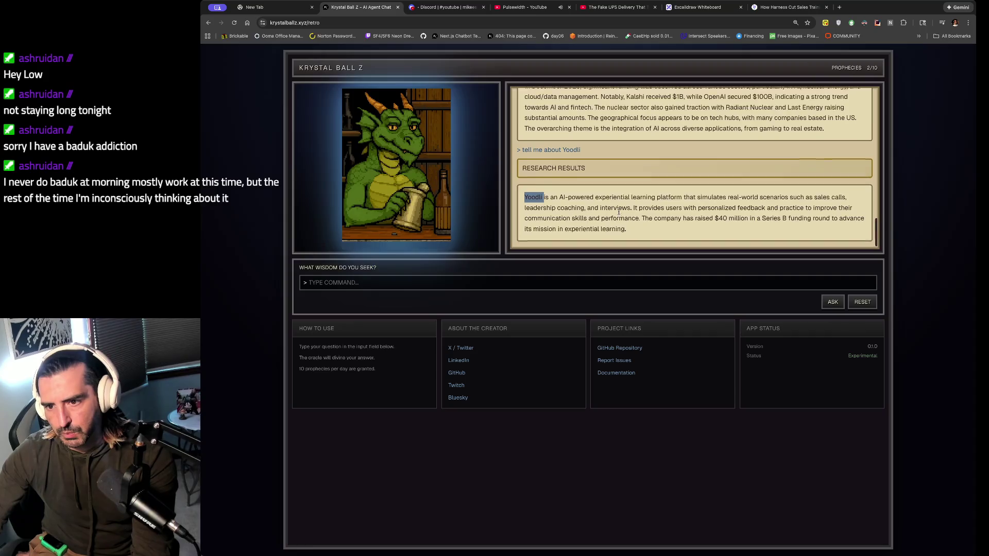
scroll(619, 211, "up", 3)
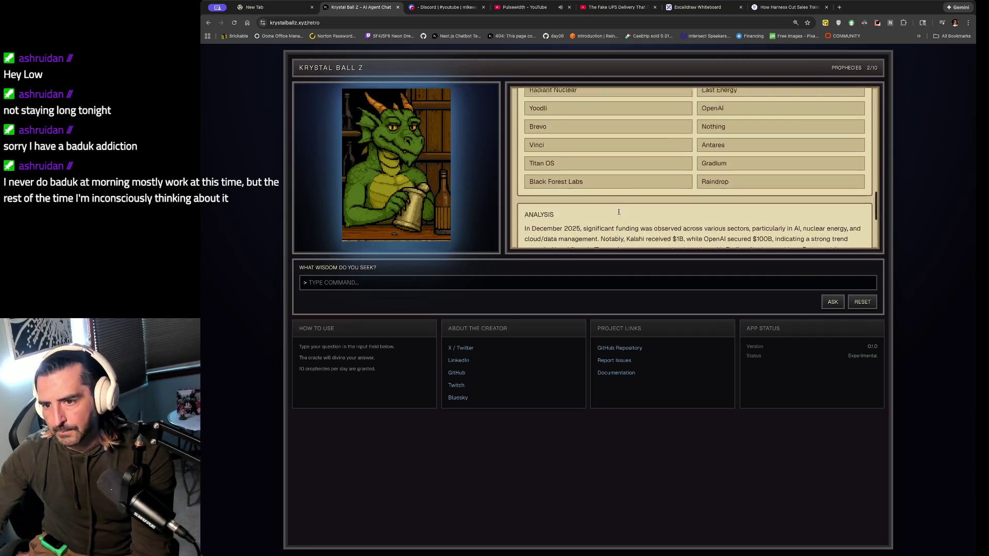
scroll(619, 213, "up", 3)
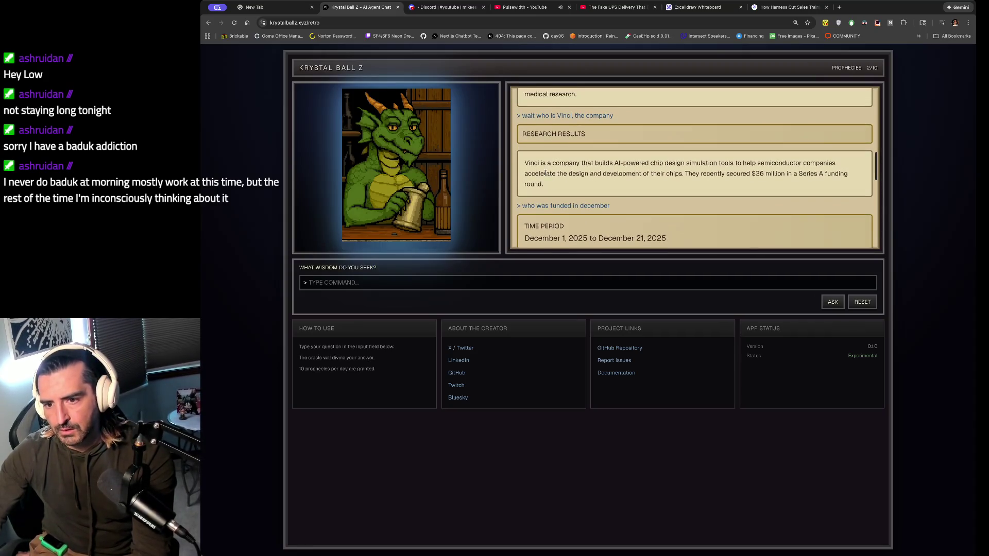
left_click_drag(540, 163, 525, 163)
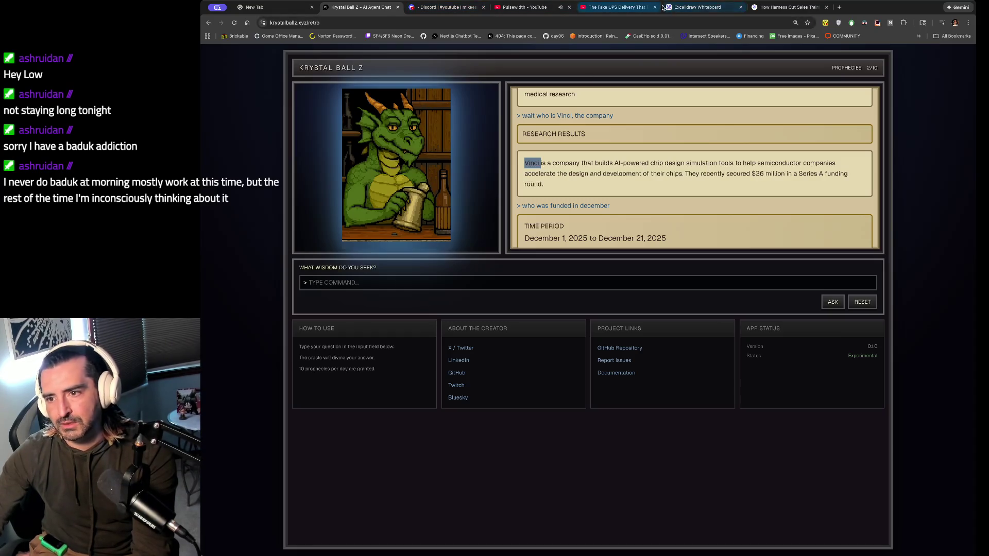
Step: Add 'Vinci' as a sub-point under the simulation momentum bullet and start another dash line
left_click(698, 7)
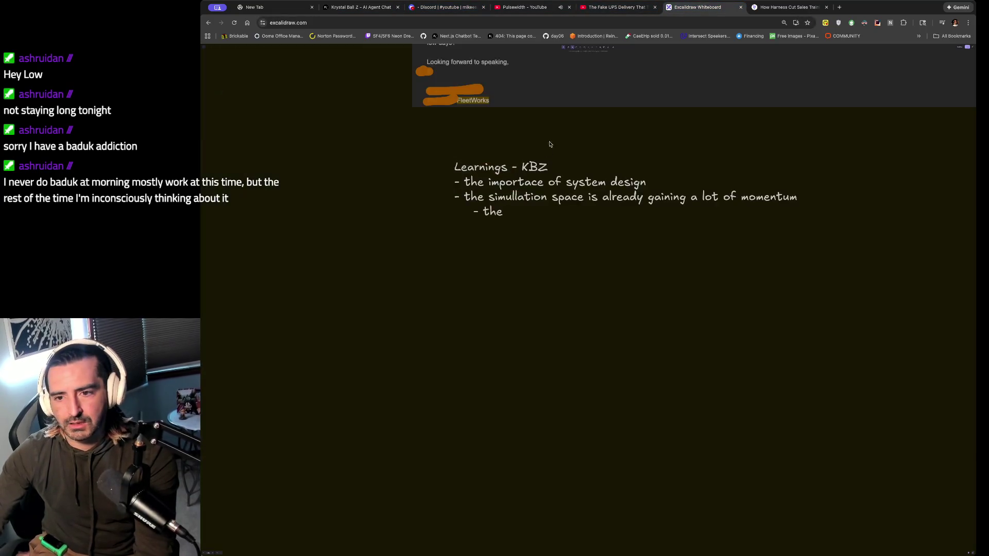
double_click(518, 216)
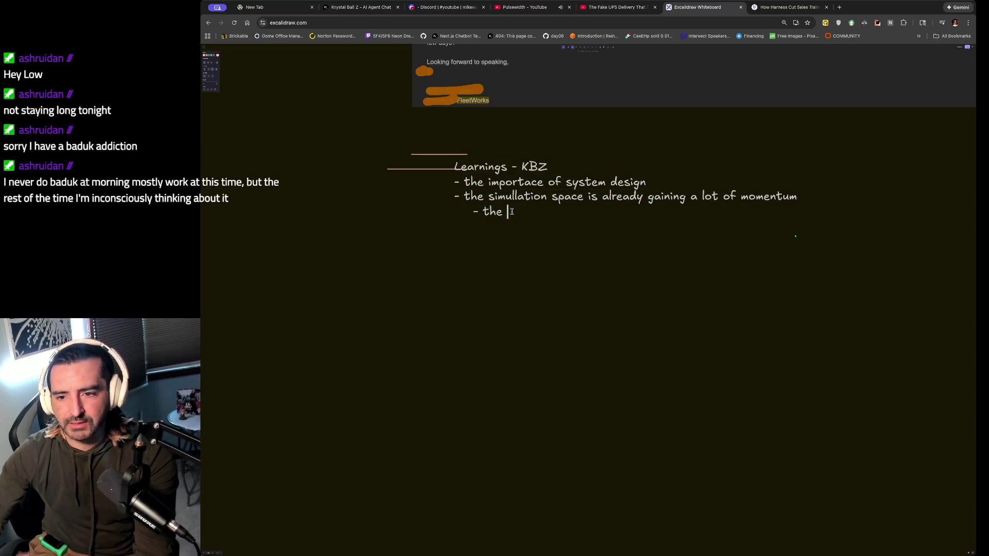
type("Vinci")
key("Return")
type("-")
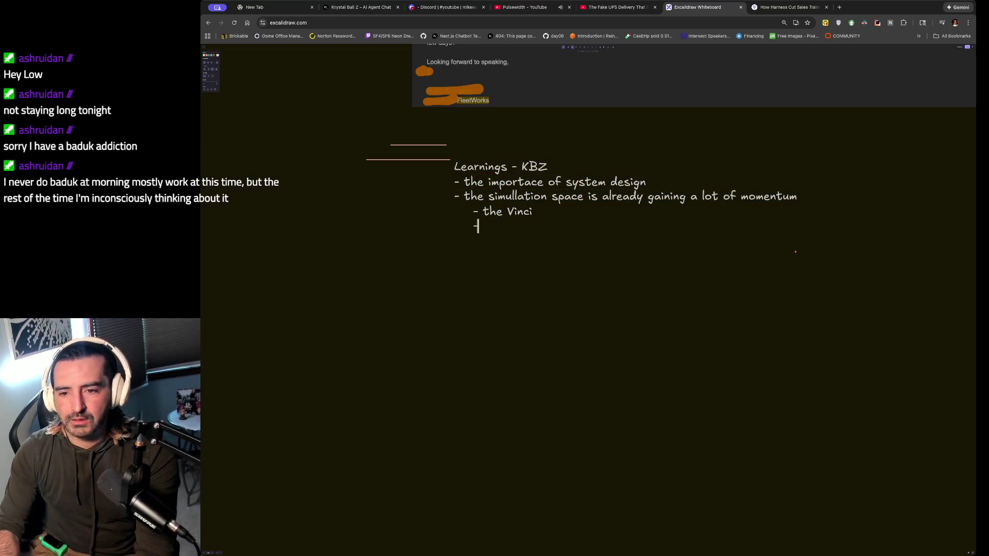
Step: Find and highlight Yoodli in the Krystal Ball Z query, then return to the whiteboard
left_click(360, 6)
scroll(548, 205, "down", 15)
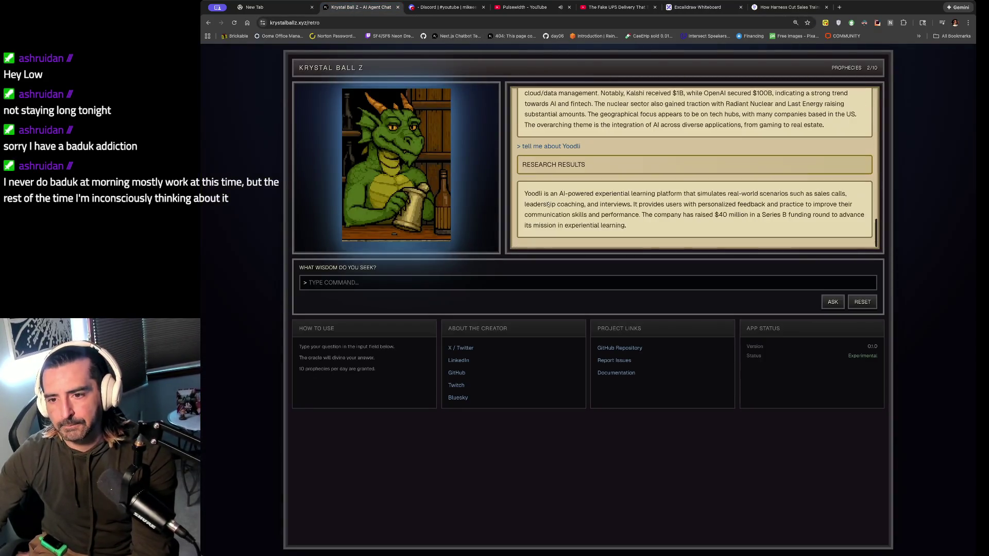
left_click_drag(580, 146, 562, 146)
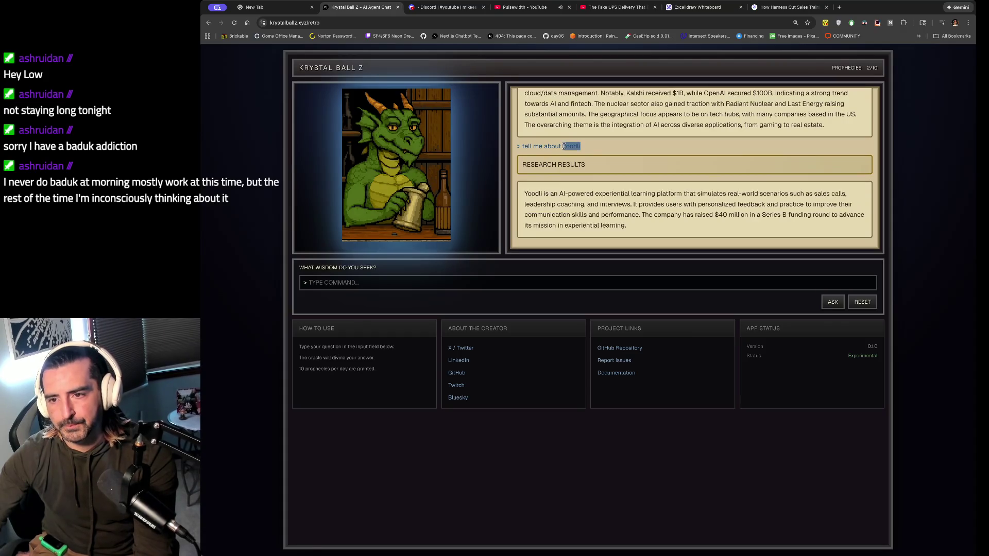
left_click(698, 7)
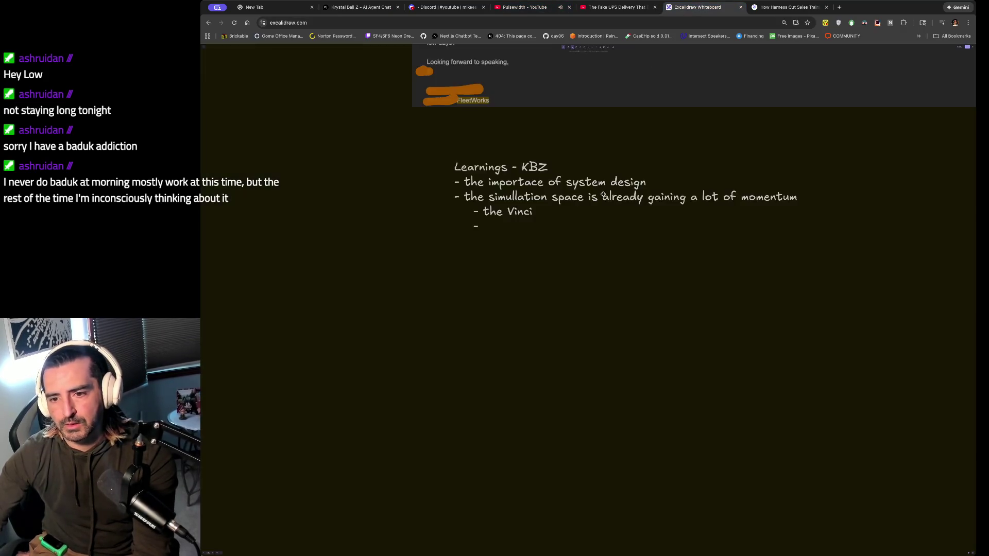
Step: Add a Yoodli sub-point, describing Vinci as 'simulation chip design' and Yoodli as 'simulation sales training'
double_click(502, 224)
left_click(502, 224)
type("Yoodli")
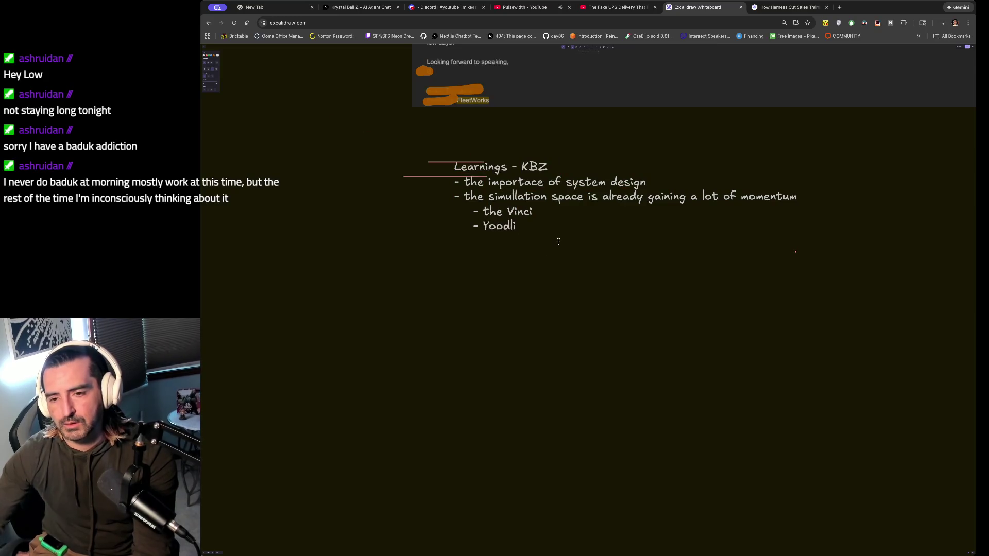
left_click(533, 211)
type("- sim")
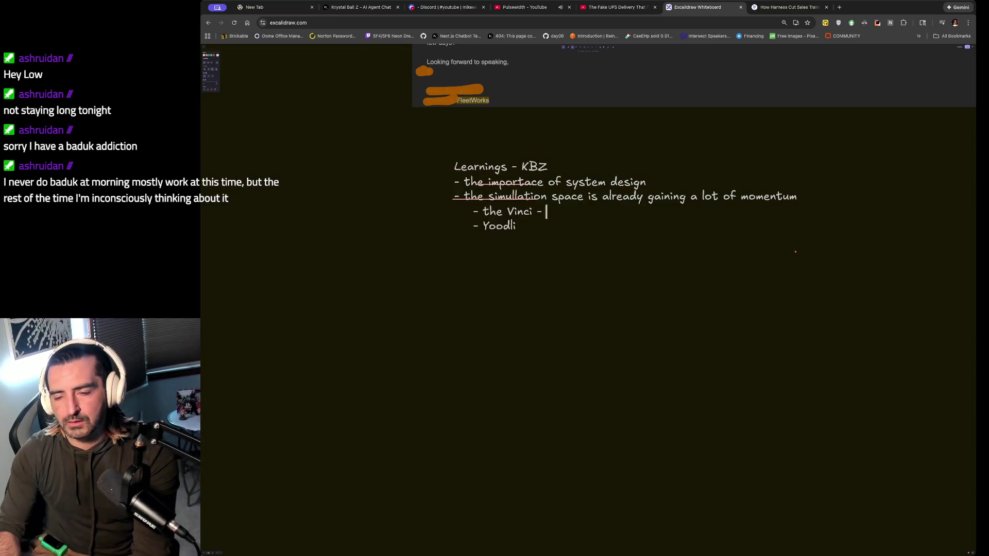
type("ulation chip de")
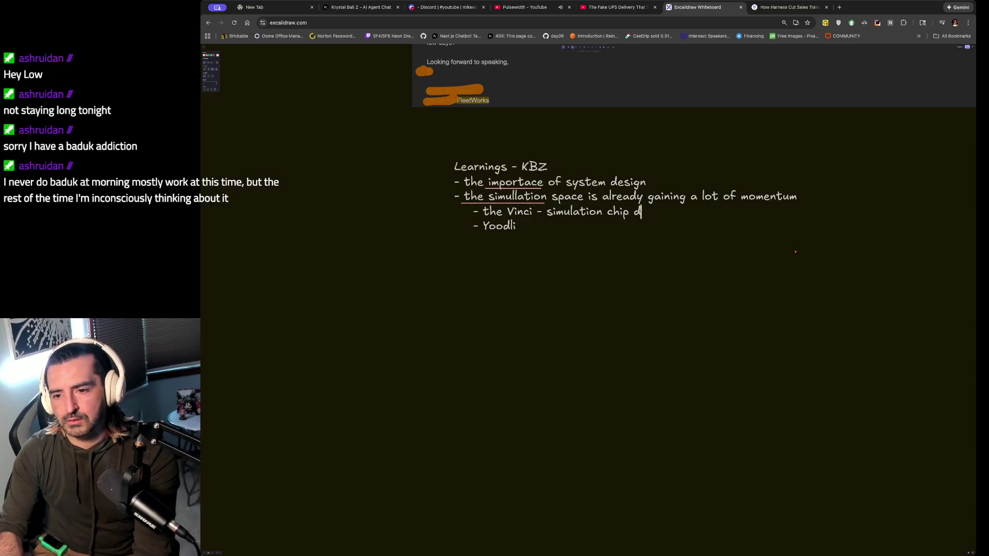
type("sign")
left_click(516, 225)
type("- simu")
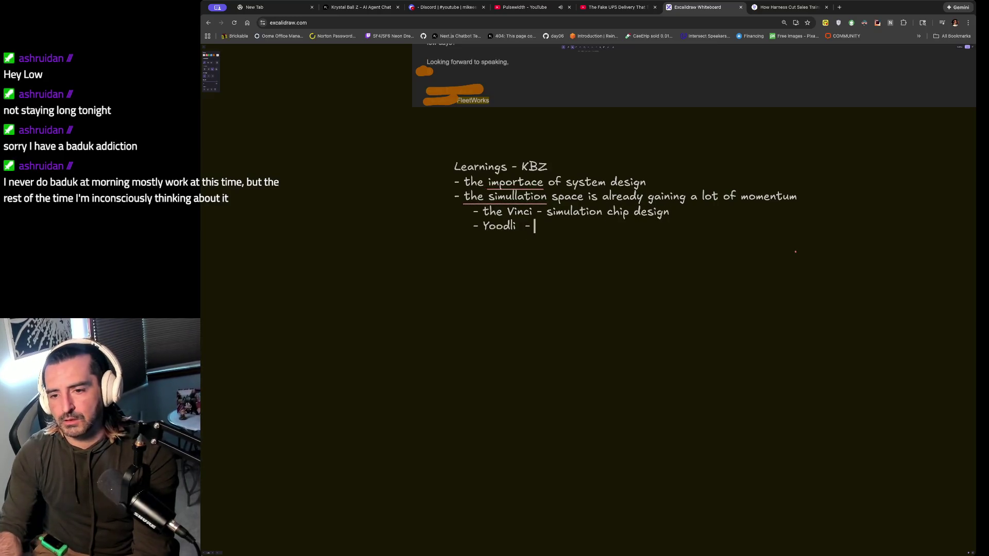
type("lation sales tra")
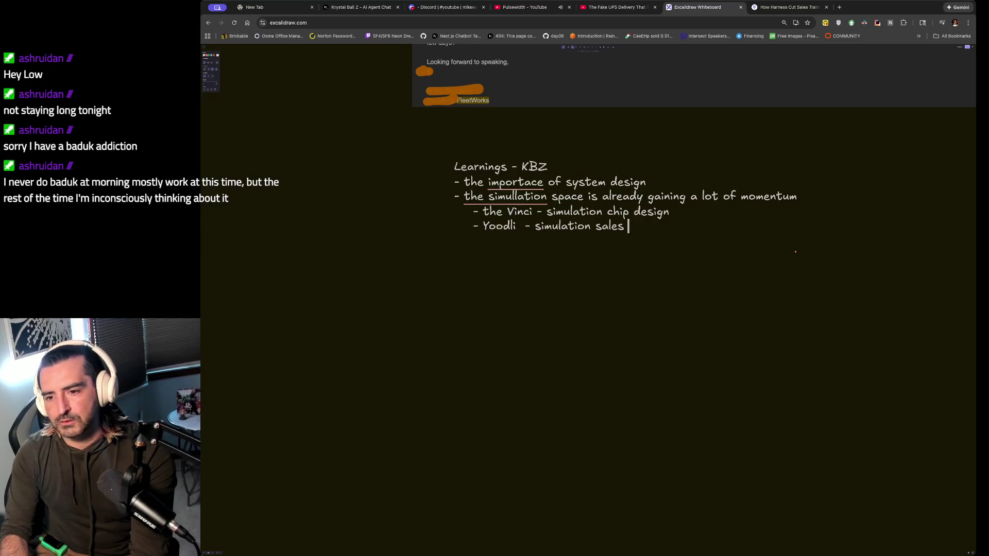
type("ining")
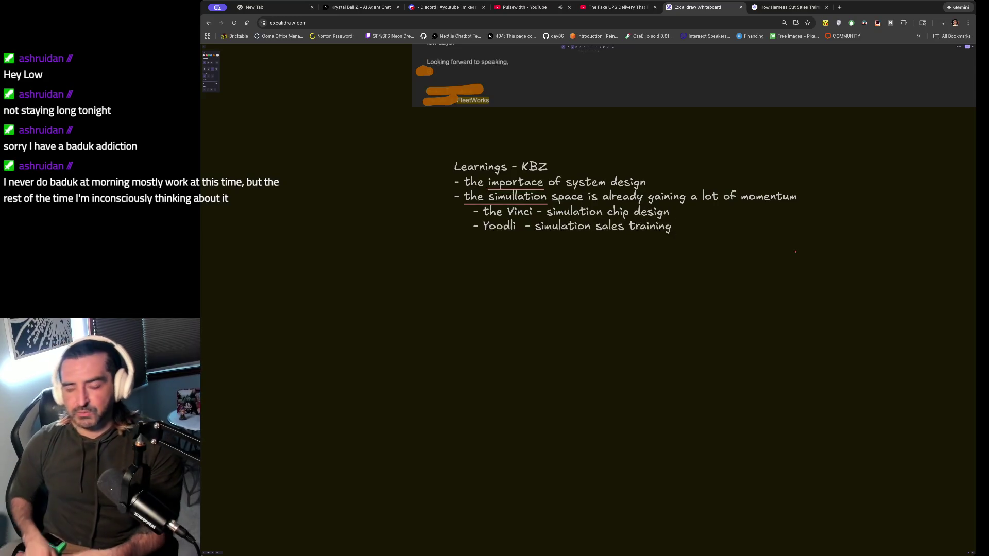
Step: Start a new dash bullet and laser-underline the misspellings 'importace' and 'simullation'
key("Return")
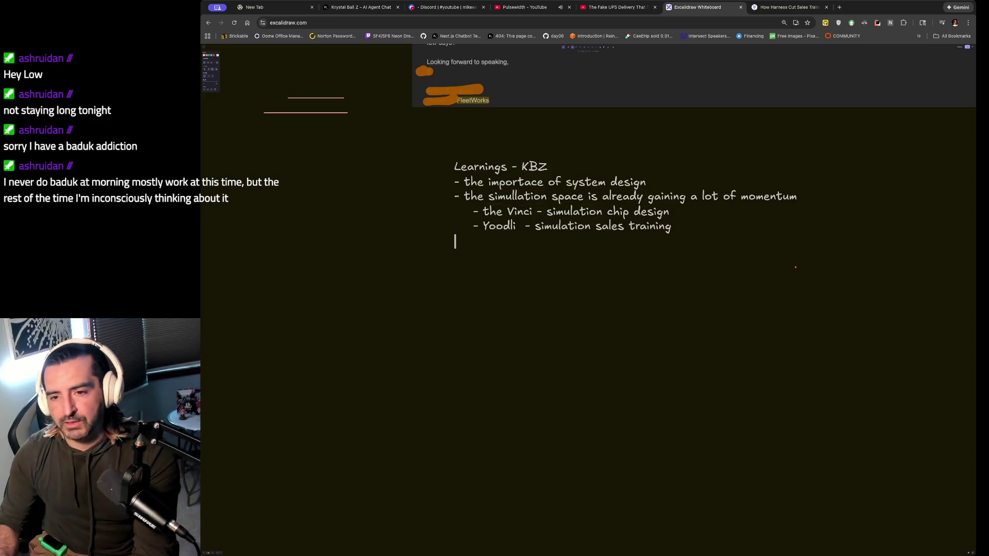
type("-")
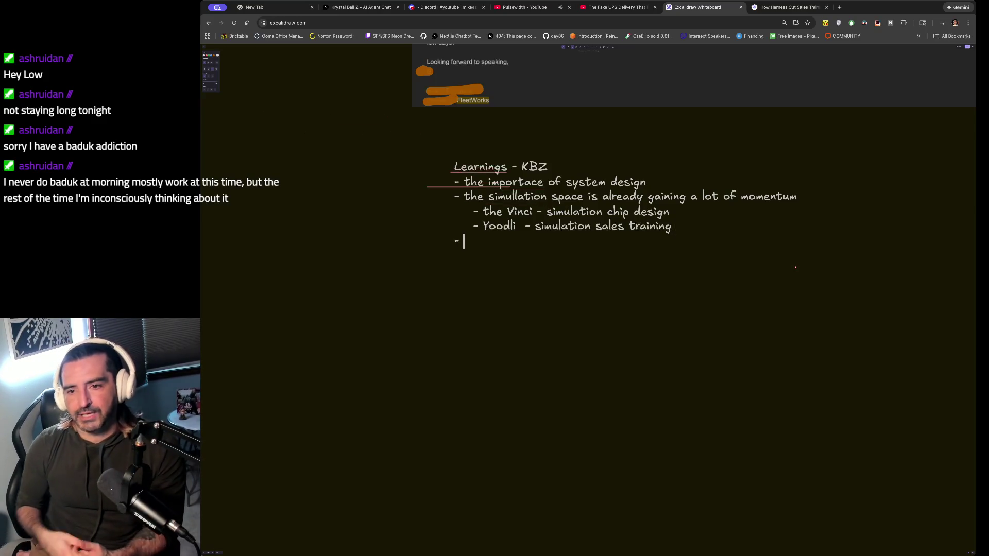
left_click_drag(463, 180, 531, 180)
left_click_drag(449, 196, 546, 197)
left_click_drag(486, 189, 542, 189)
left_click_drag(461, 202, 546, 202)
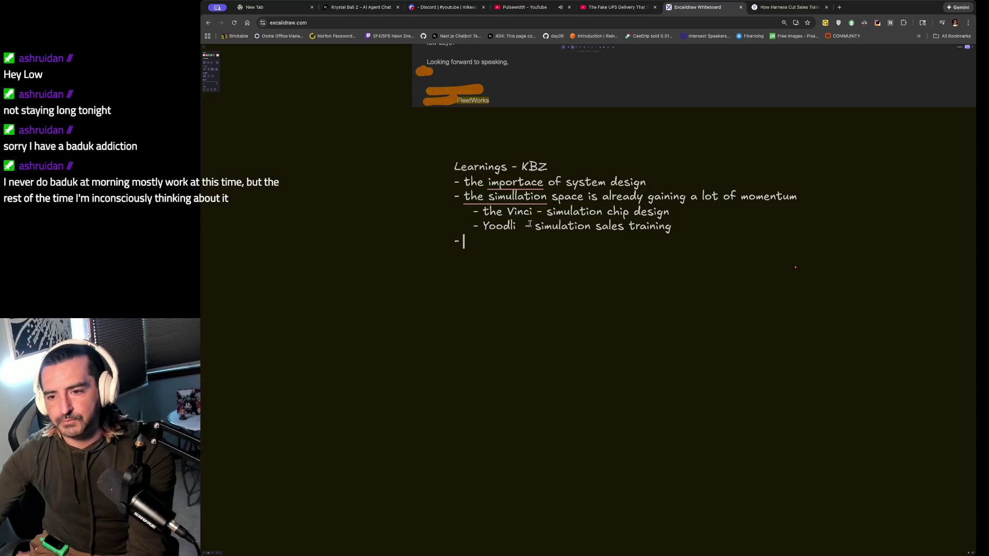
Step: Correct 'simullation' to 'simulation' and go back to the end of the Yoodli line
left_click(513, 196)
key("BackSpace")
key("Down")
key("Down")
key("Down")
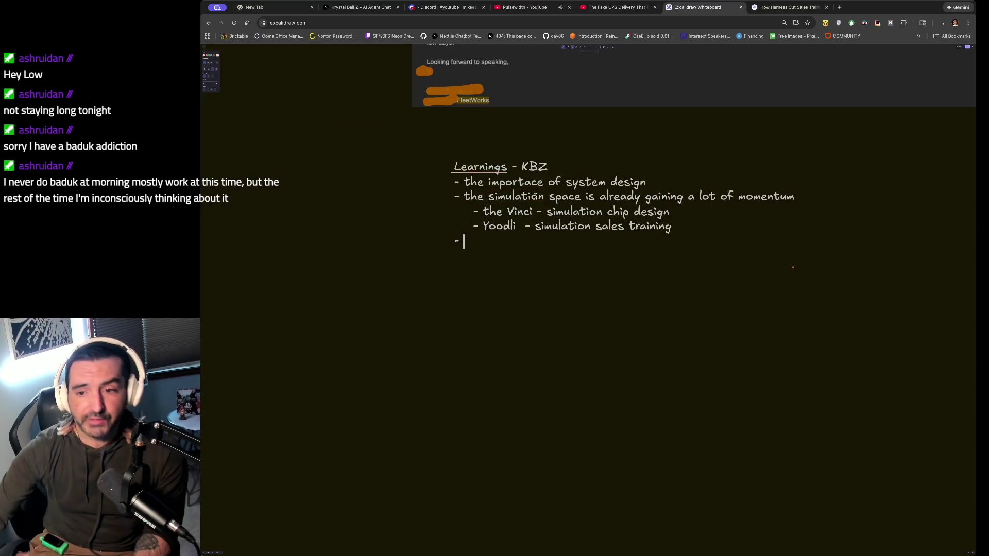
left_click_drag(532, 227, 528, 234)
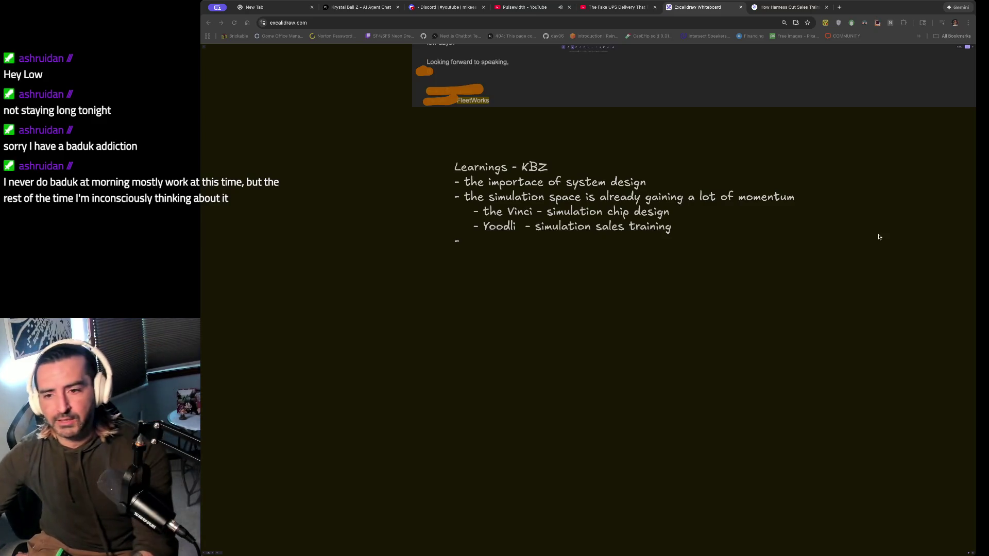
Step: Write 'movement in energy, nuclear microreactors / fusion companies' on the empty last bullet of the notes
left_click(503, 216)
double_click(485, 225)
triple_click(596, 223)
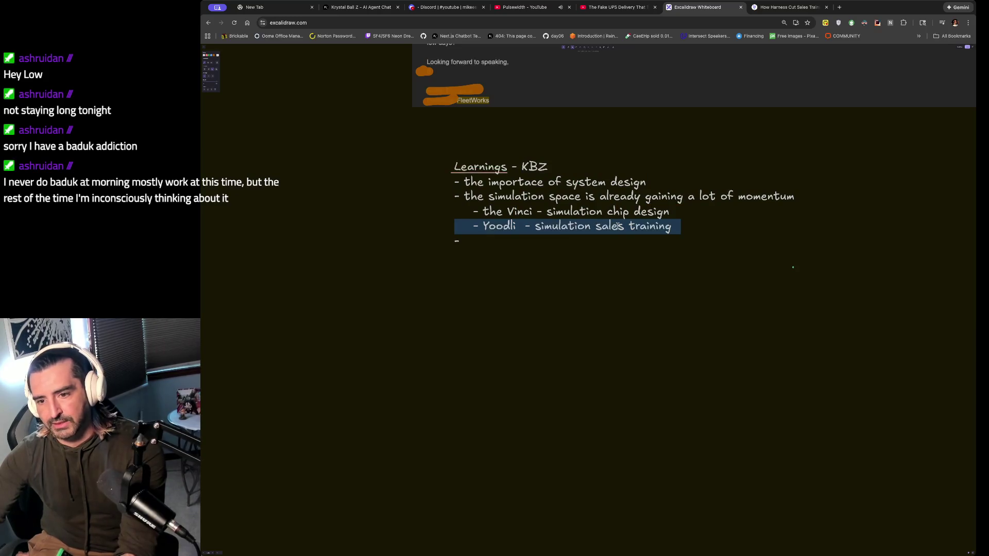
left_click(538, 245)
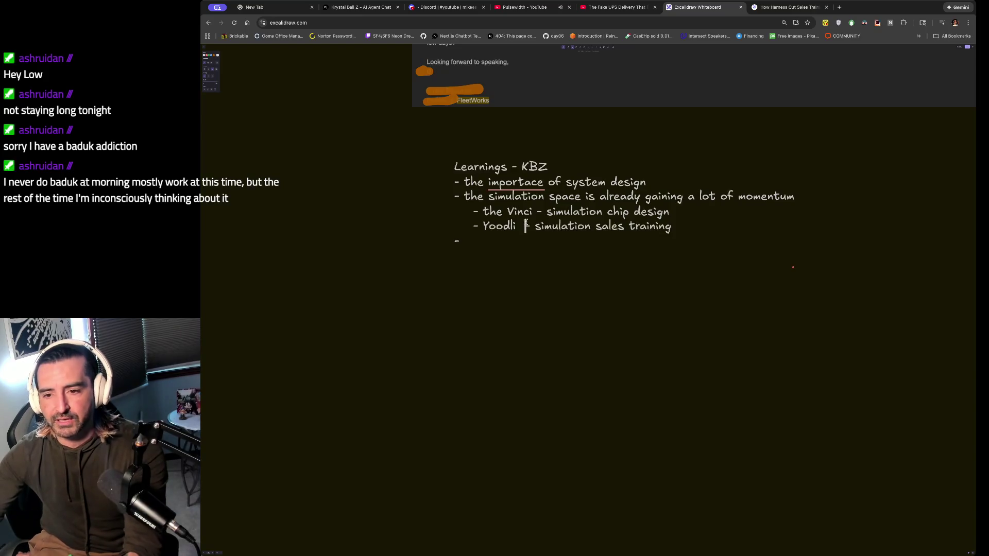
type("nucle")
key("BackSpace")
key("BackSpace")
key("BackSpace")
key("BackSpace")
type("Nuc")
key("BackSpace")
key("BackSpace")
key("BackSpace")
type("n")
key("BackSpace")
type("movement in energy,")
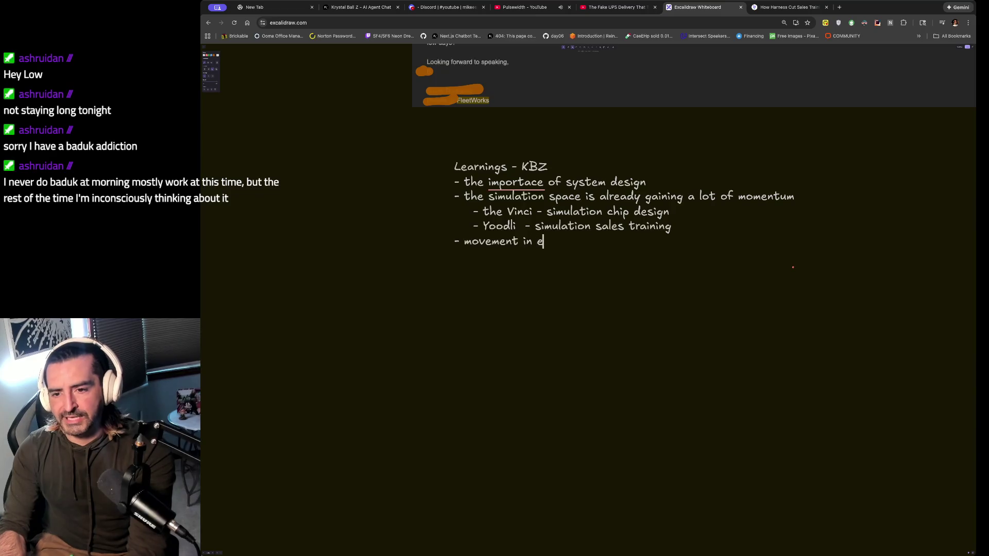
type(" nuclear micro")
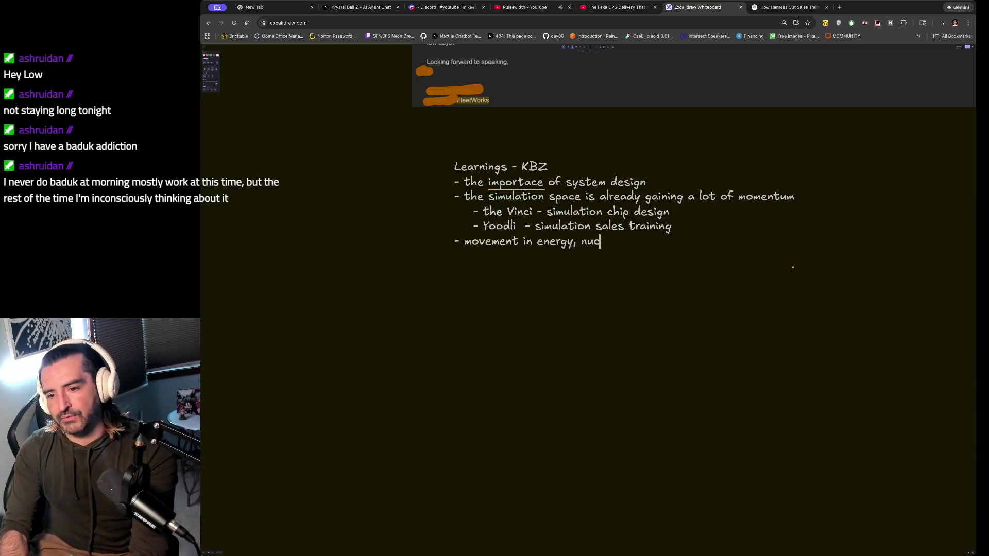
type("reactors ")
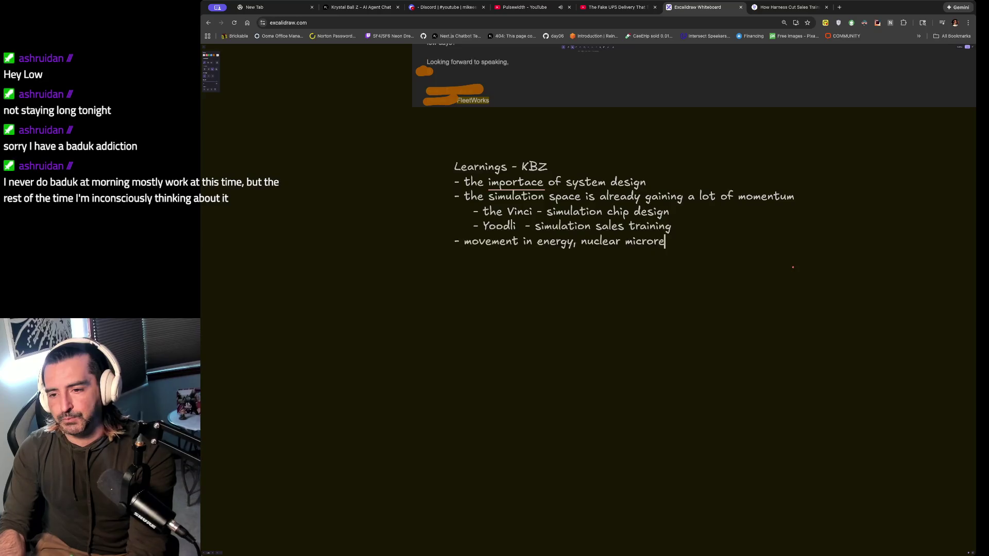
type("/ fu")
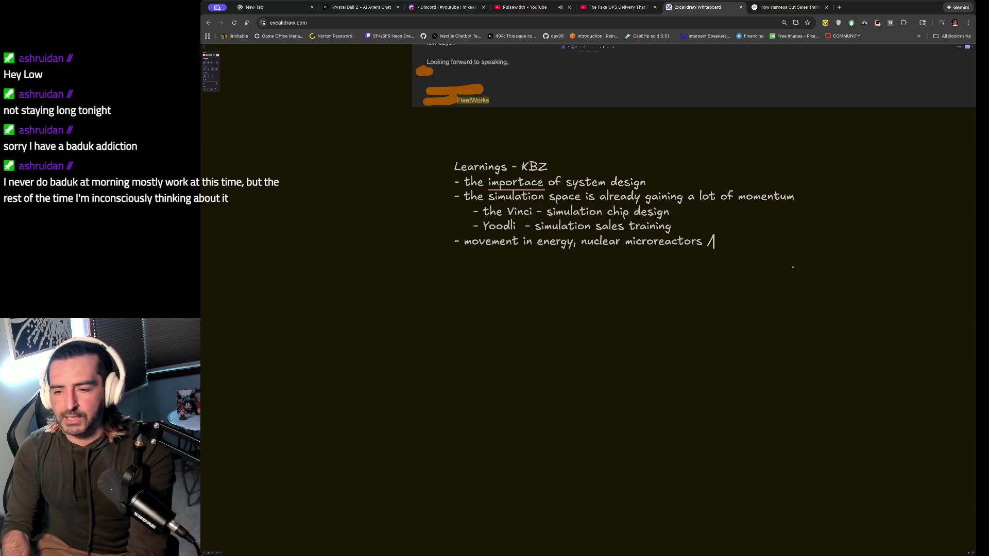
type("sion companie")
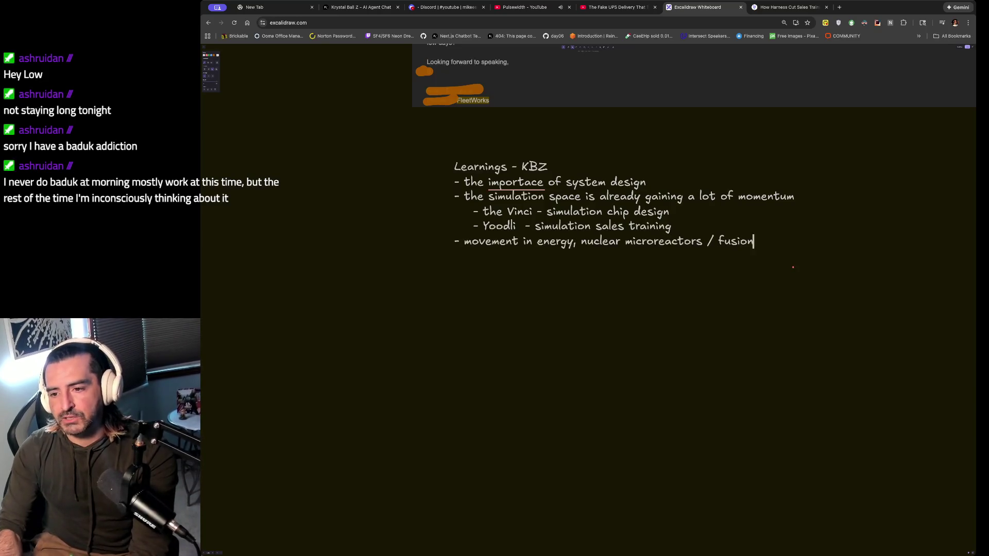
type("s")
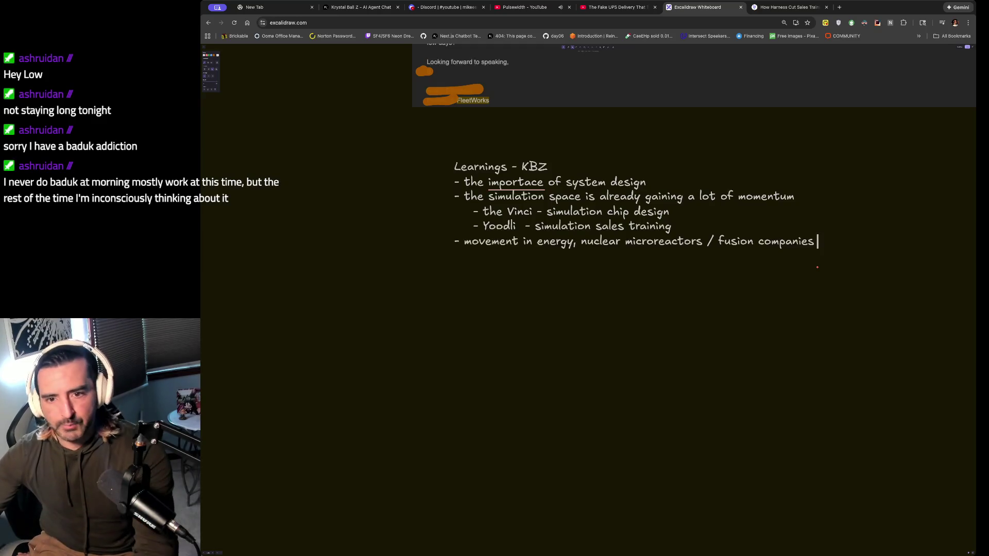
key("super+Tab")
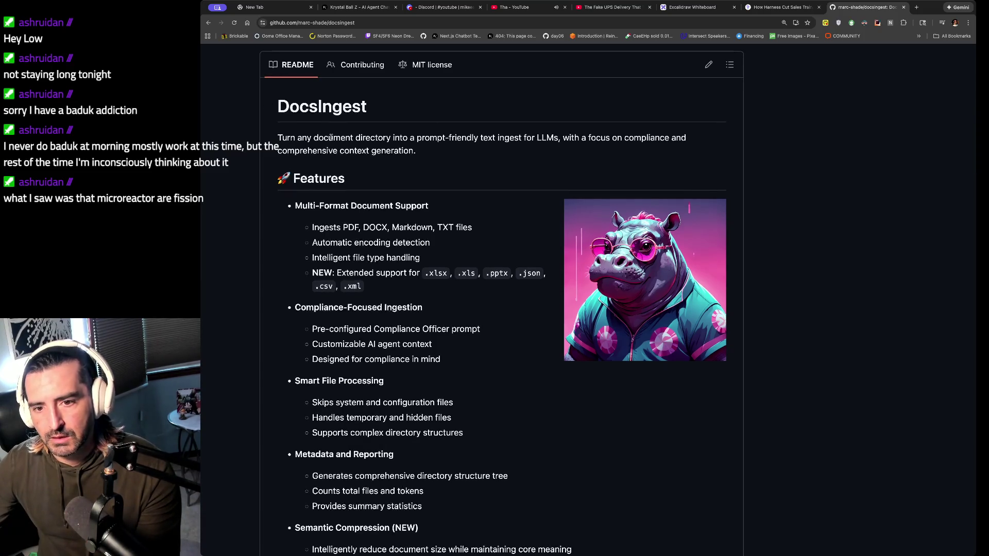
Step: Highlight the DocsIngest project description on GitHub, then return to the Excalidraw whiteboard
left_click_drag(334, 137, 466, 154)
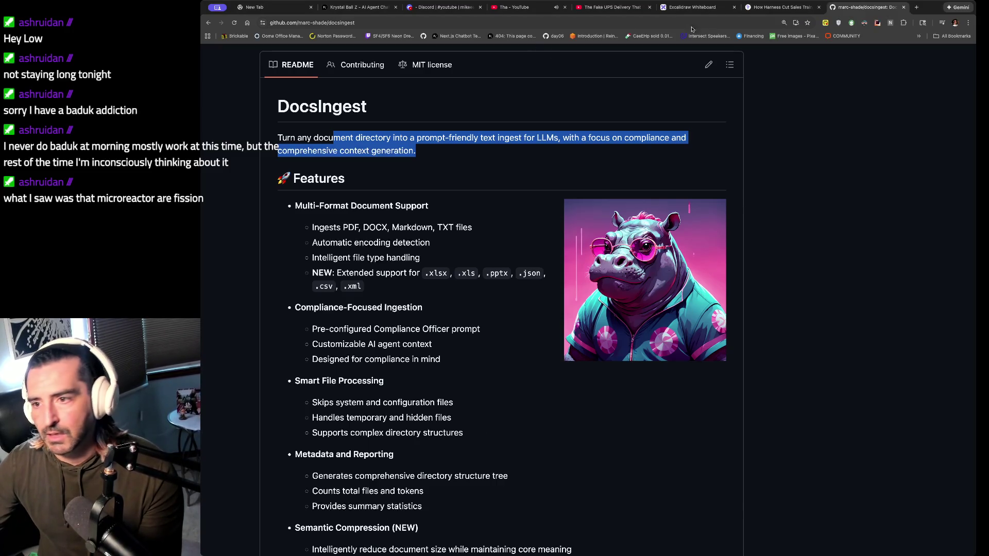
left_click(690, 7)
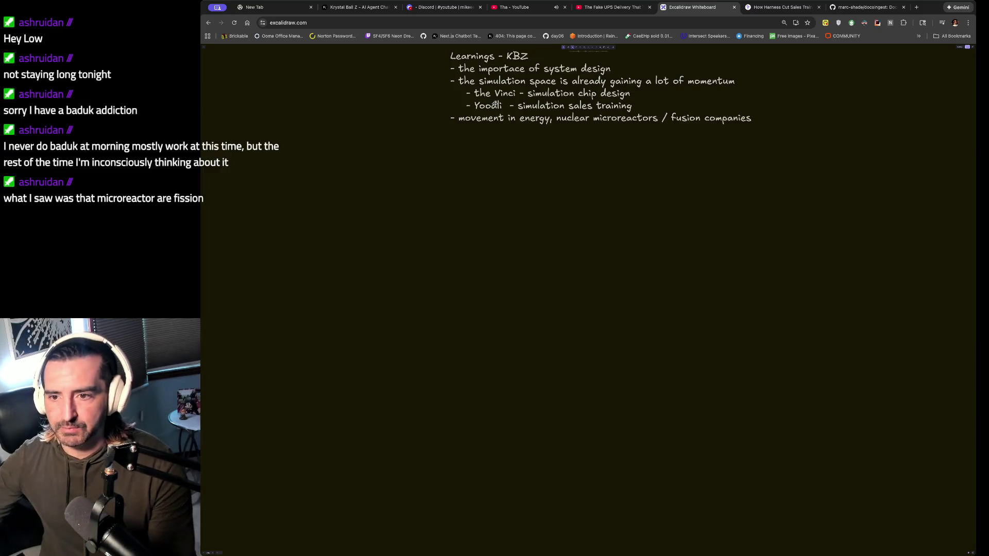
Step: Select the Learnings - KBZ text block on the canvas
left_click(501, 95)
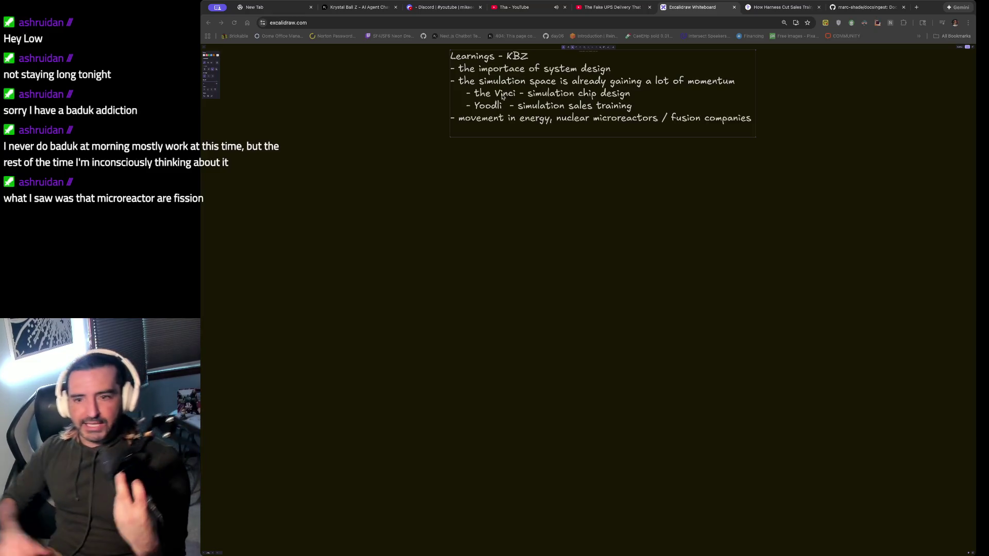
Step: Scroll over the email screenshots, laser-trace under the Learnings notes, then switch to Krystal Ball Z
scroll(376, 215, "up", 10)
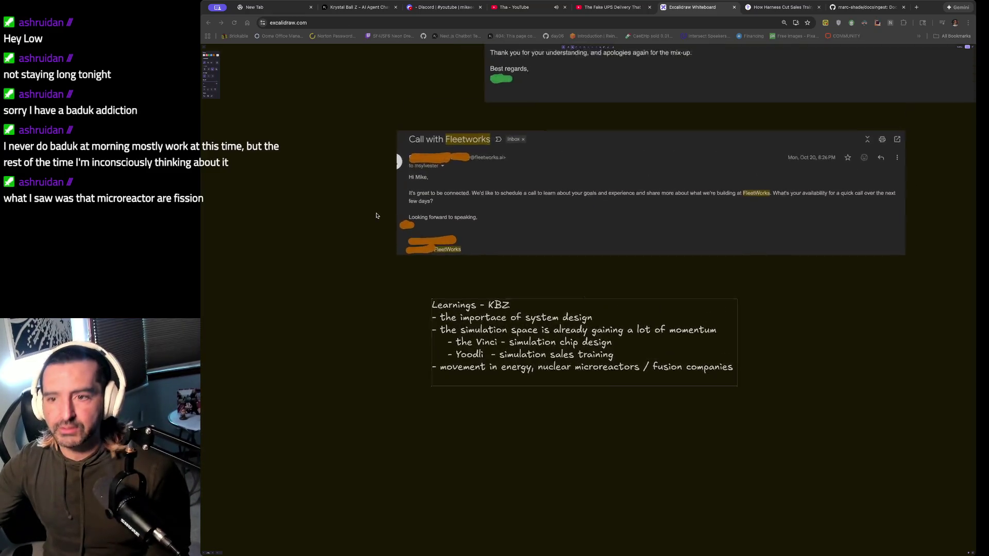
scroll(376, 216, "down", 8)
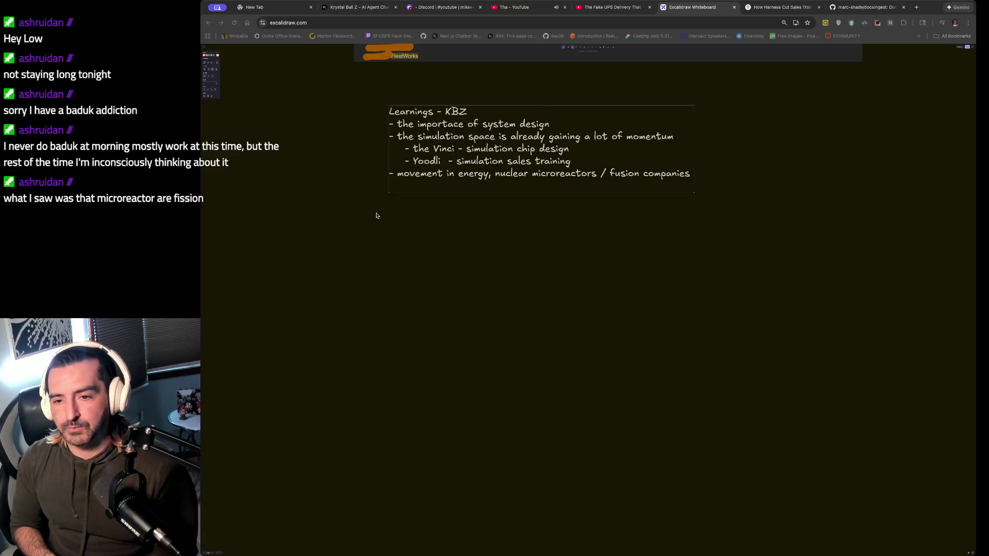
key("k")
mouse_move(312, 97)
left_mouse_down()
mouse_move(389, 106)
mouse_move(453, 143)
mouse_move(441, 159)
mouse_move(454, 150)
left_mouse_up()
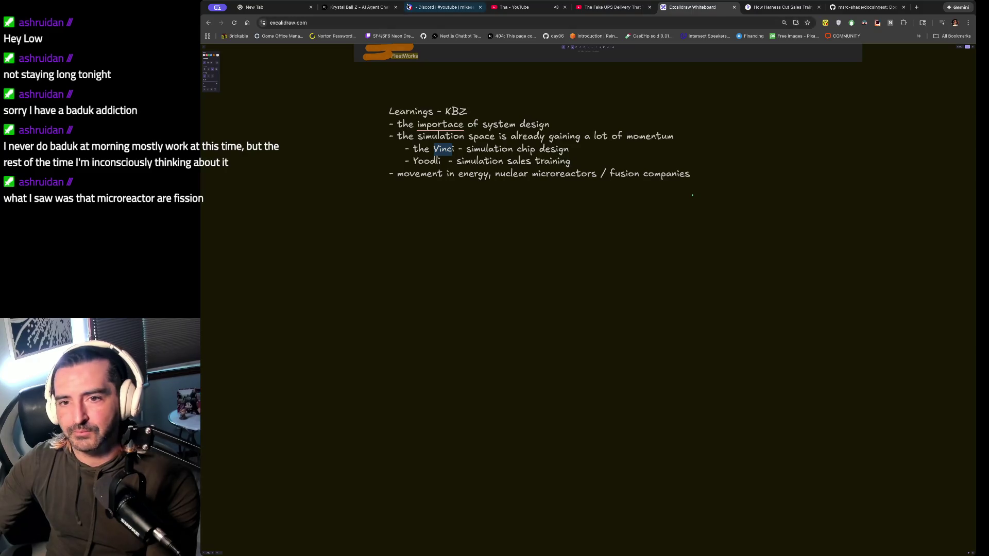
left_click(356, 7)
scroll(597, 171, "up", 3)
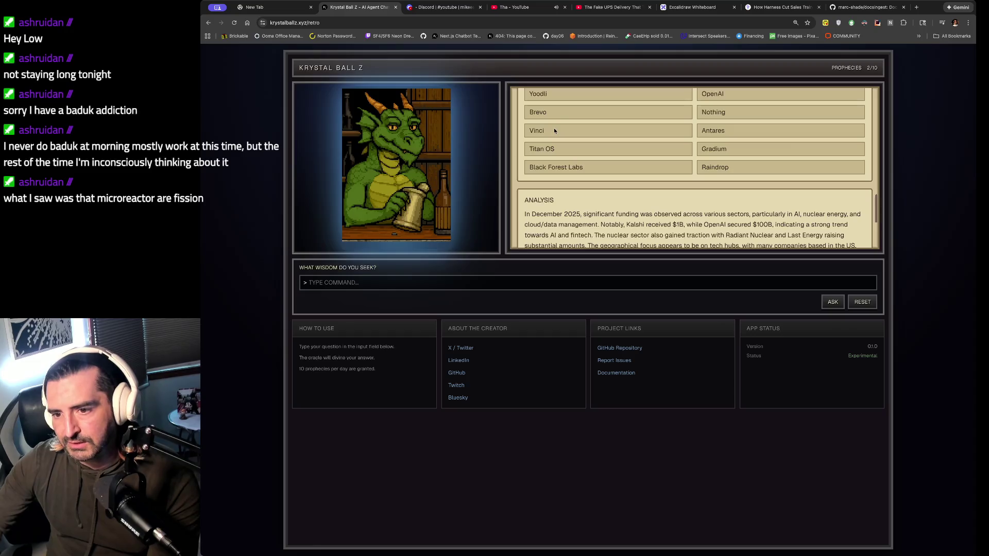
Step: Scroll through the Yoodli and Vinci answers in Krystal Ball Z, then open a new browser tab
scroll(607, 170, "down", 3)
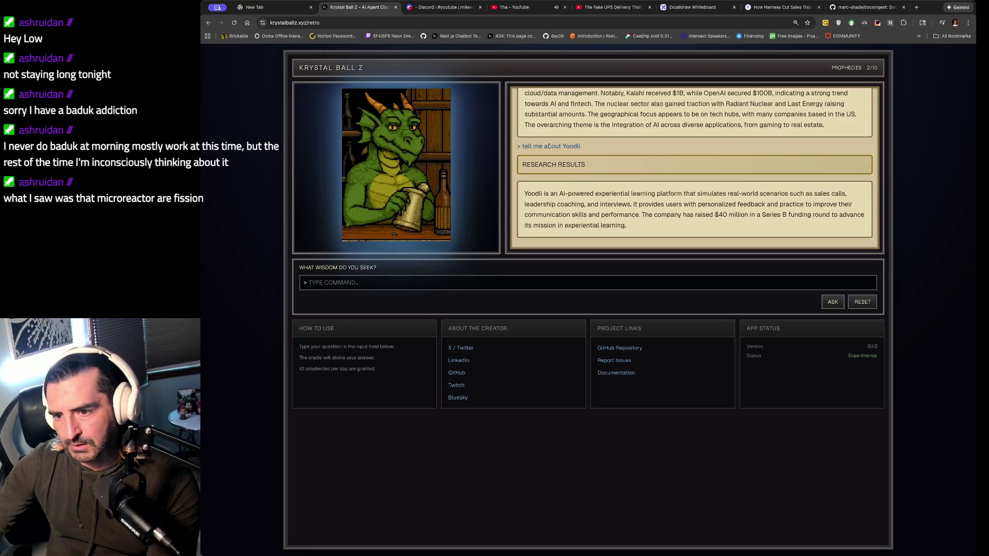
scroll(571, 201, "down", 5)
scroll(570, 199, "up", 2)
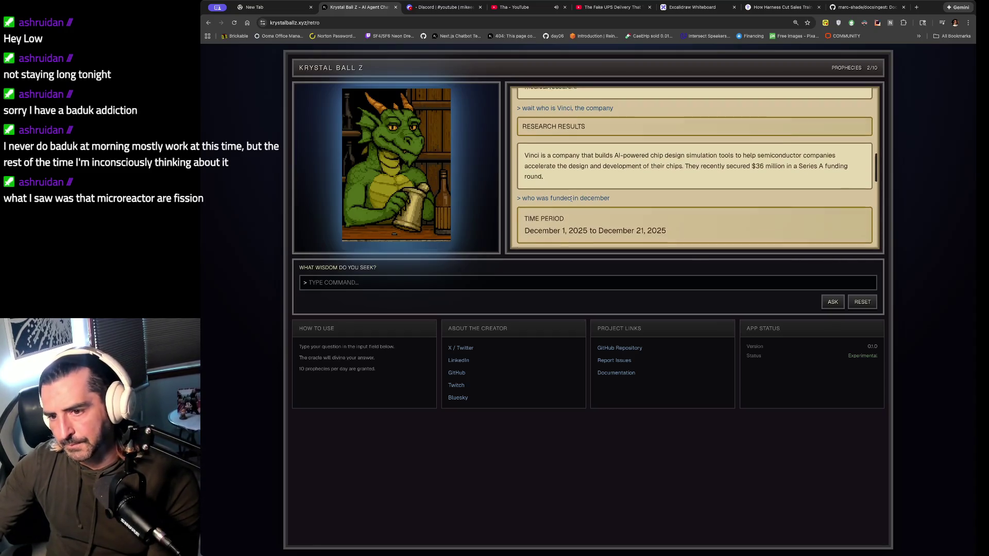
scroll(571, 199, "down", 1)
key("ctrl+t")
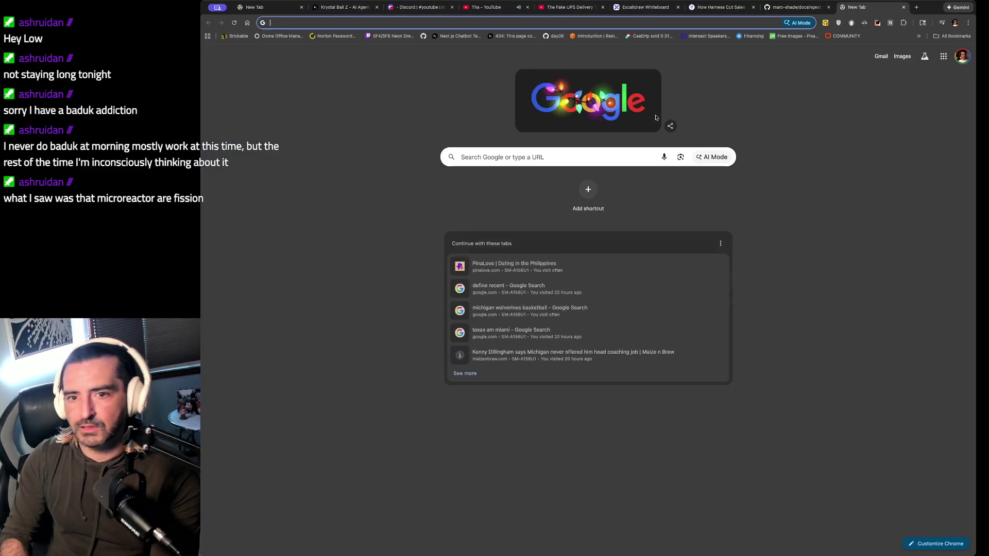
Step: Search Google for 'vinci ai powered chip'
type("vinci ai powered chip")
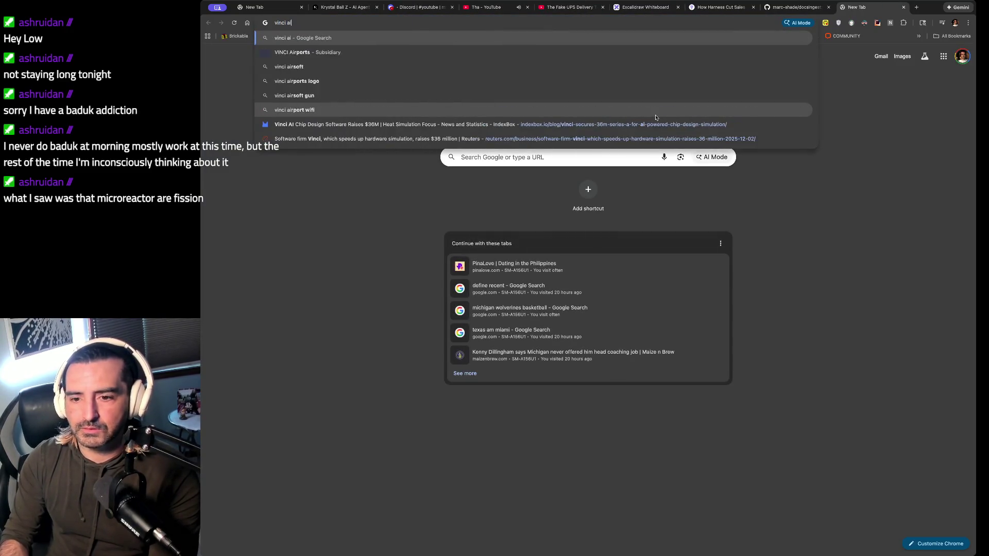
key("Return")
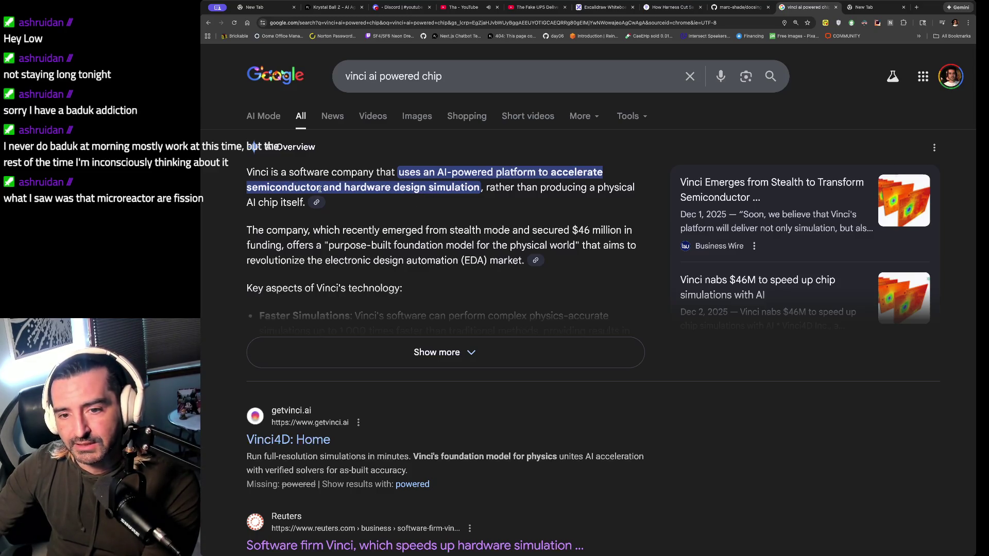
Step: Highlight 'AI-powered chip design simulation tools' in the Krystal Ball Z results, then return to Google
left_click(335, 7)
scroll(590, 173, "up", 5)
scroll(590, 172, "up", 10)
left_click_drag(612, 144, 731, 146)
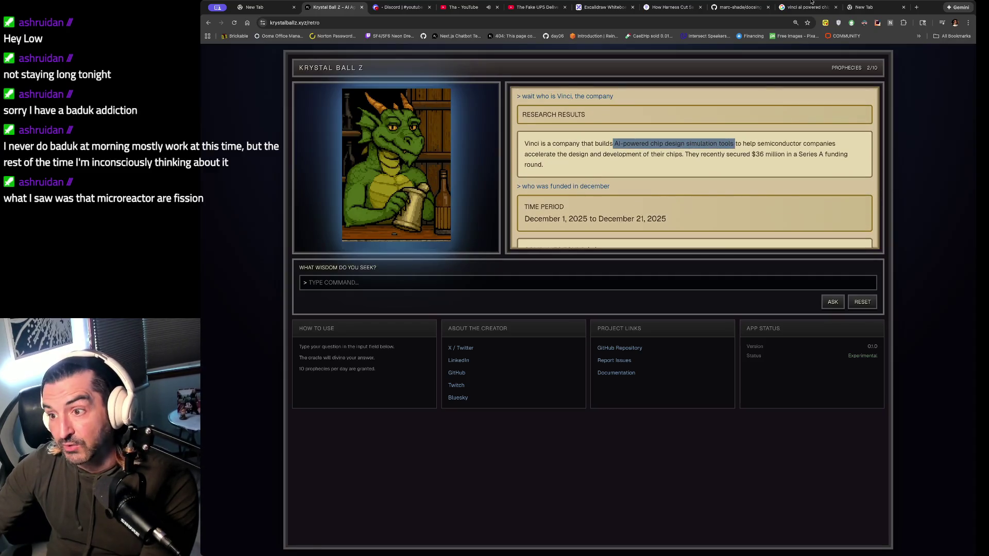
left_click(800, 6)
Step: Expand and read the full AI Overview, come back from the Reuters paywall, and open the Business Wire article
left_click(389, 329)
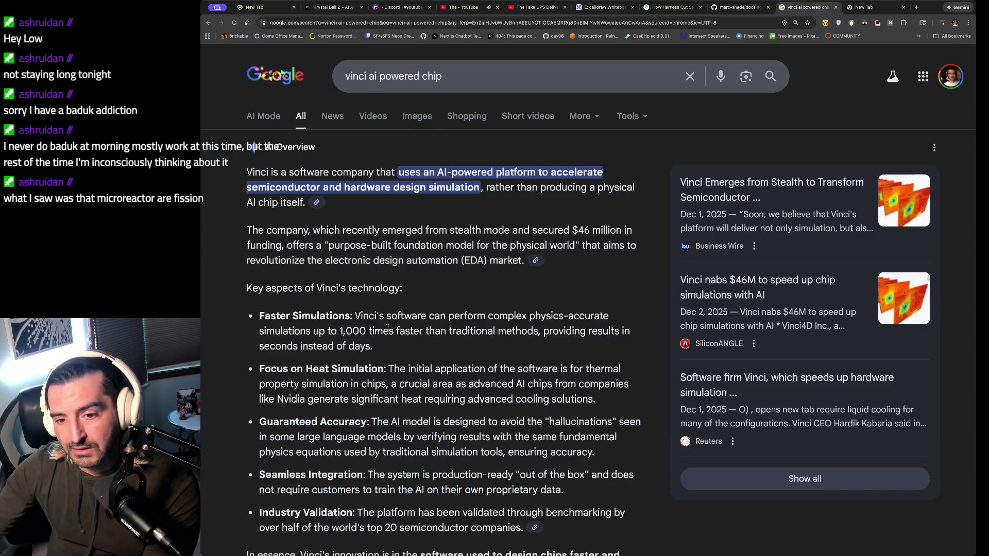
scroll(388, 328, "down", 3)
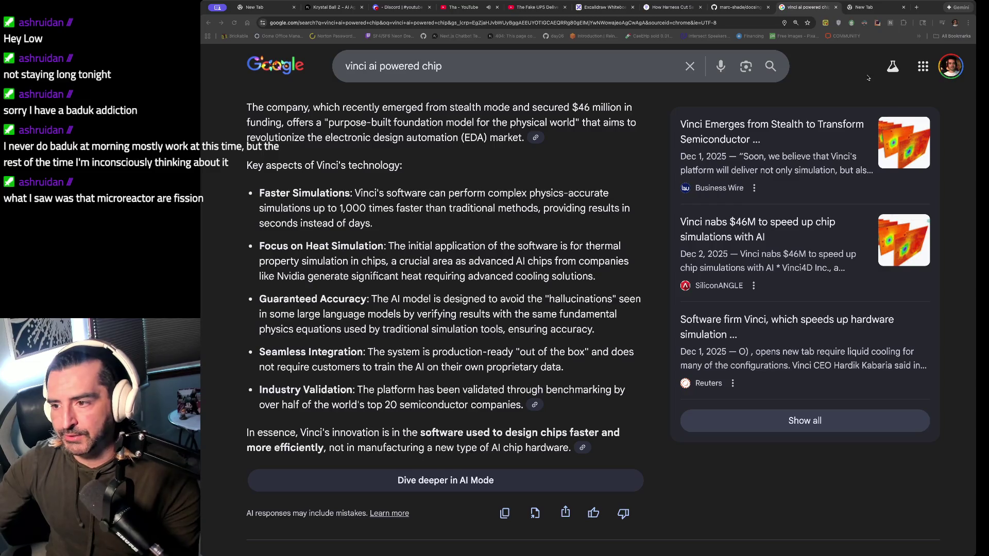
scroll(586, 225, "up", 5)
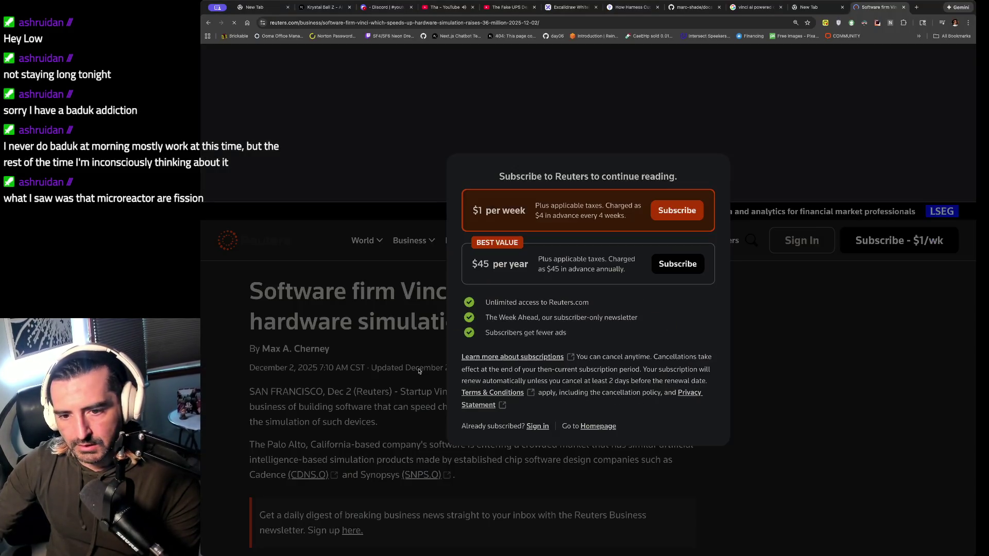
left_click(208, 23)
scroll(367, 189, "down", 1)
left_click(367, 216)
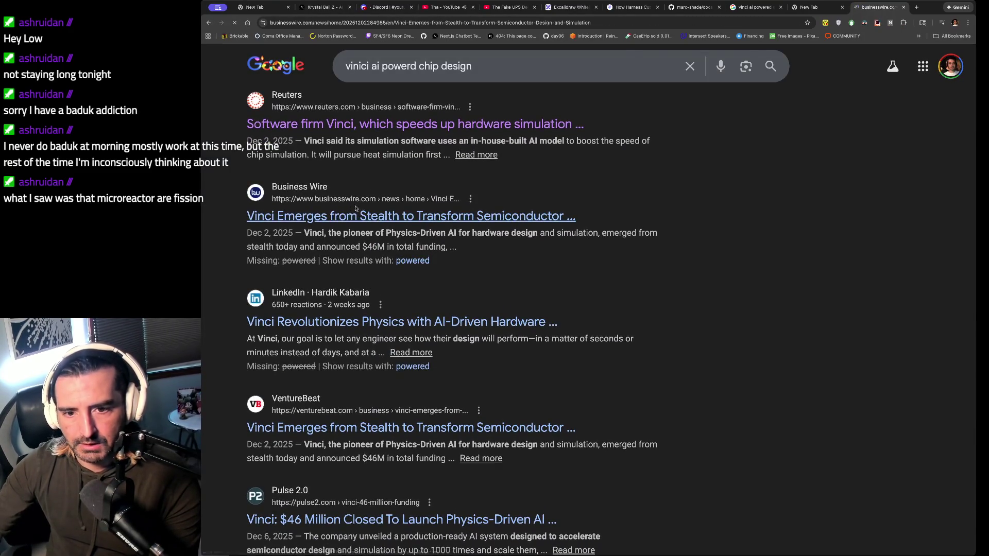
Step: Read the founder paragraph of the Business Wire release and follow its link to getvinci.ai
scroll(427, 262, "down", 5)
scroll(428, 262, "down", 3)
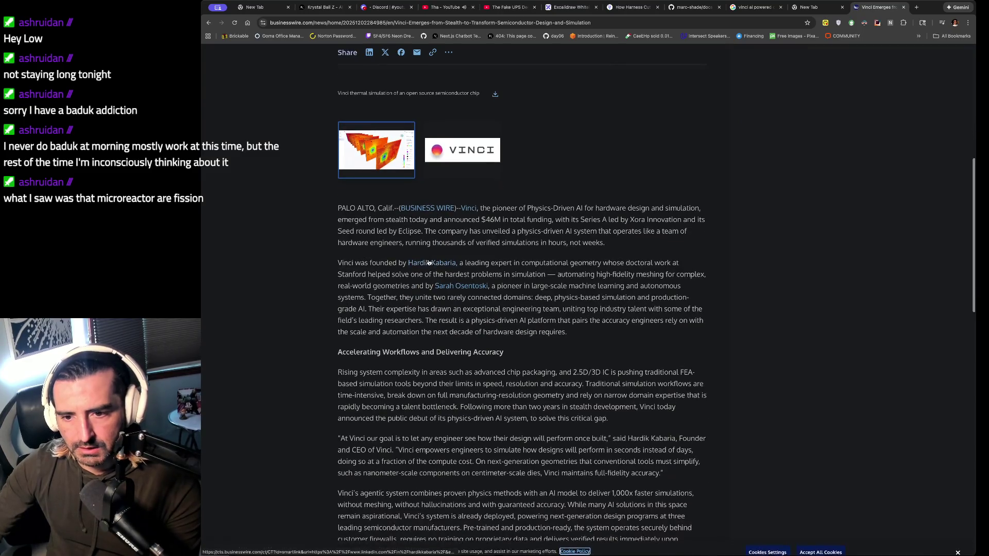
left_click_drag(384, 263, 381, 274)
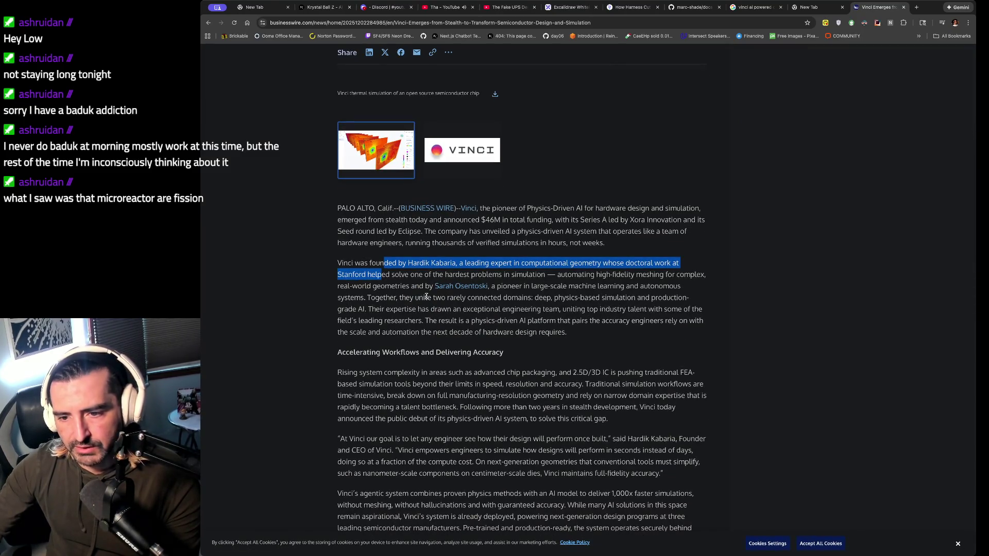
scroll(427, 296, "down", 3)
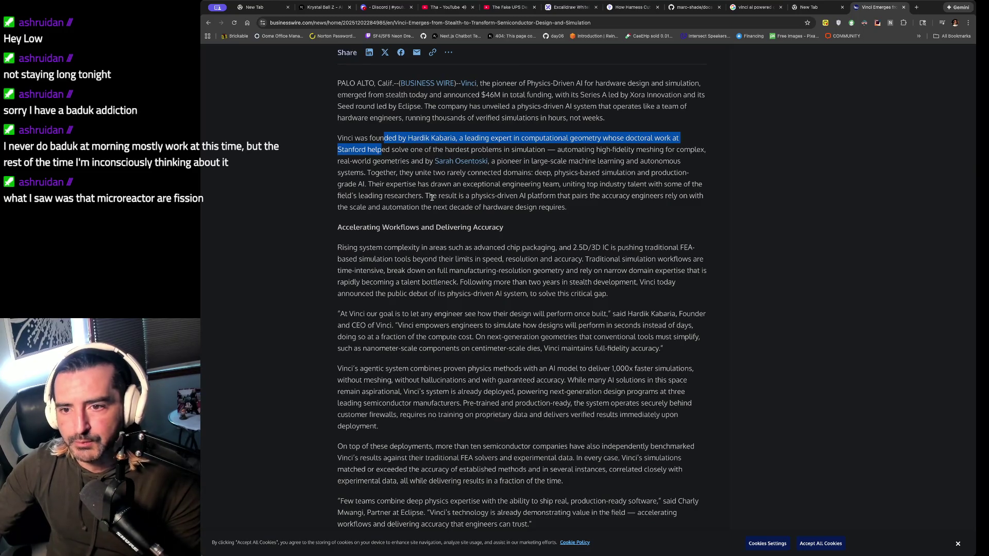
left_click(469, 85)
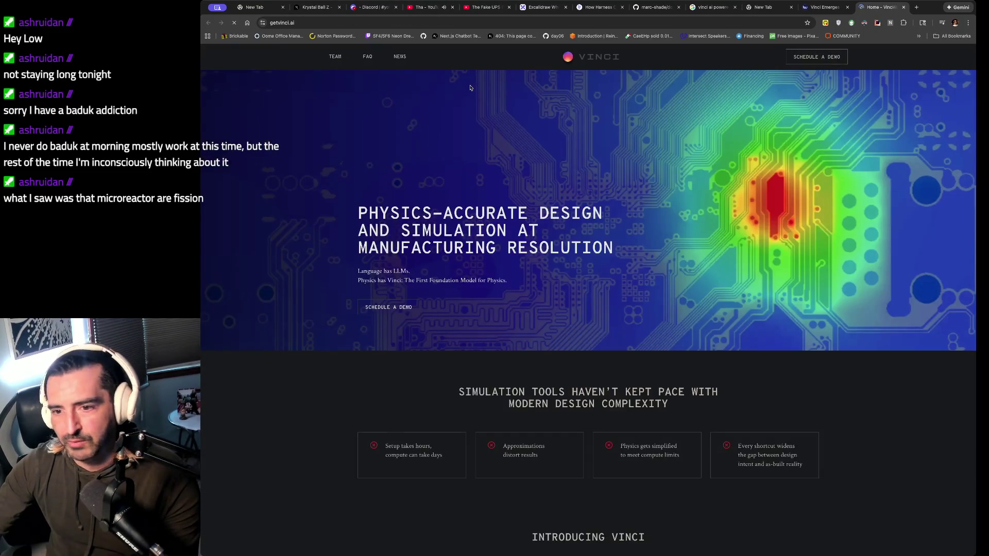
Step: Highlight the Key Findings on deviation and manufacturing-scale physics, then scroll down to the demo form
left_click(823, 57)
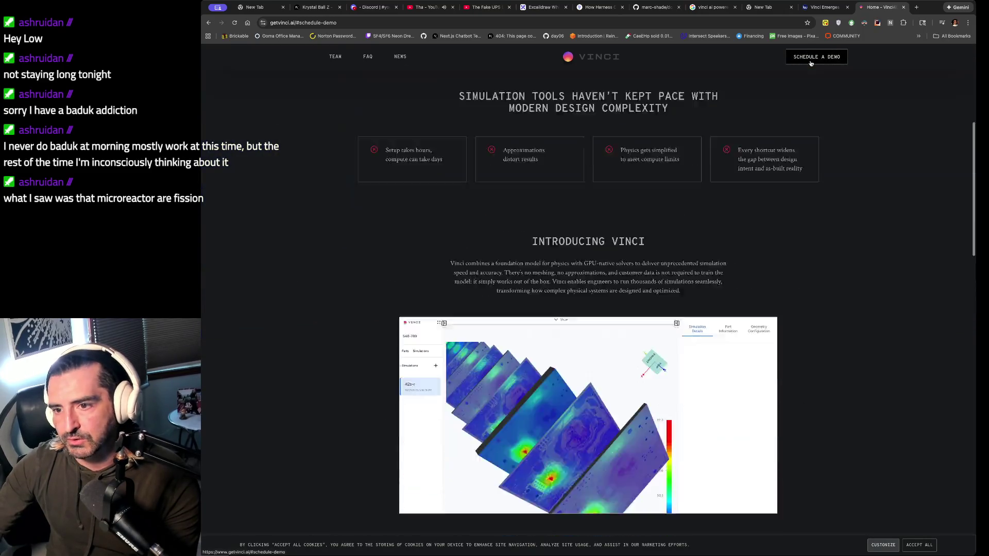
scroll(701, 231, "up", 6)
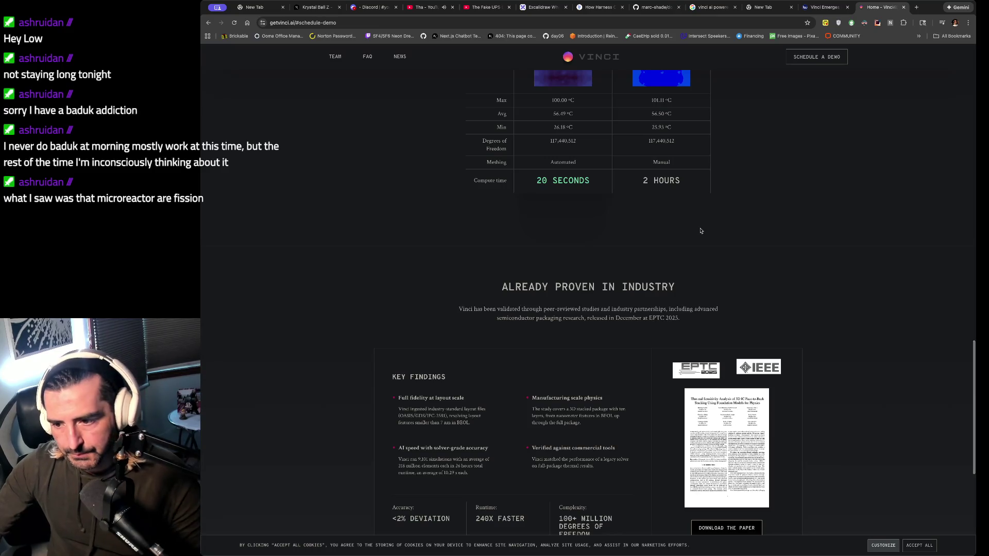
scroll(700, 231, "down", 1)
scroll(700, 215, "down", 2)
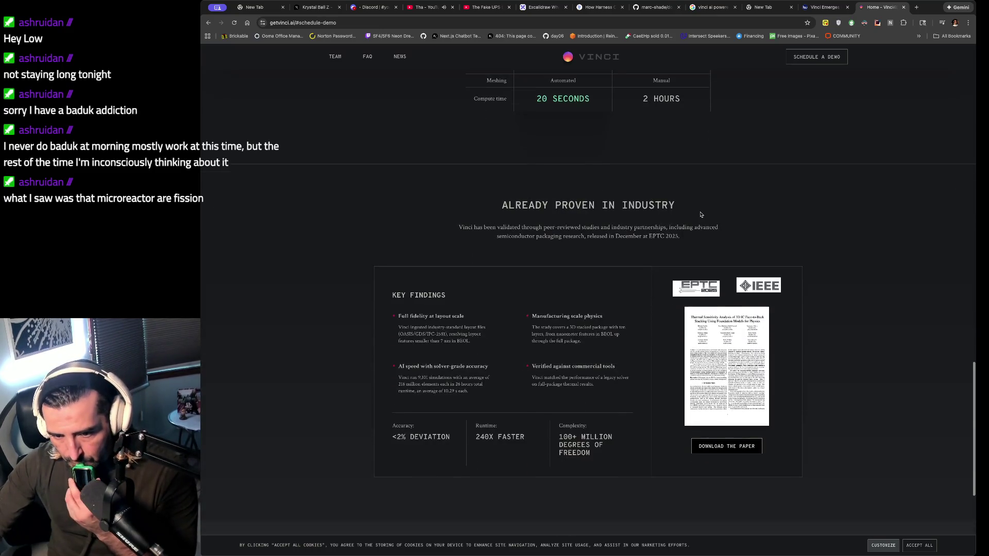
left_click_drag(406, 326, 407, 349)
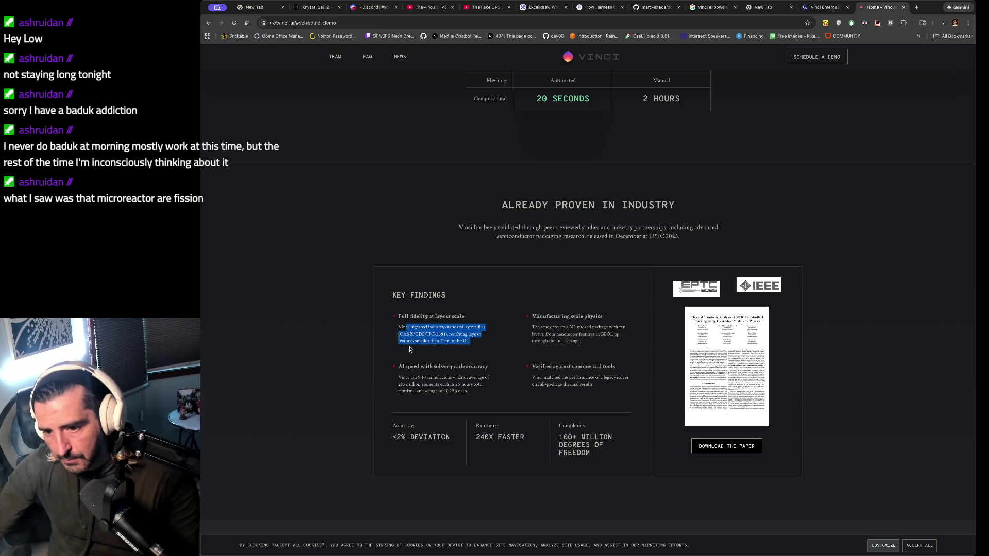
left_click_drag(551, 327, 545, 343)
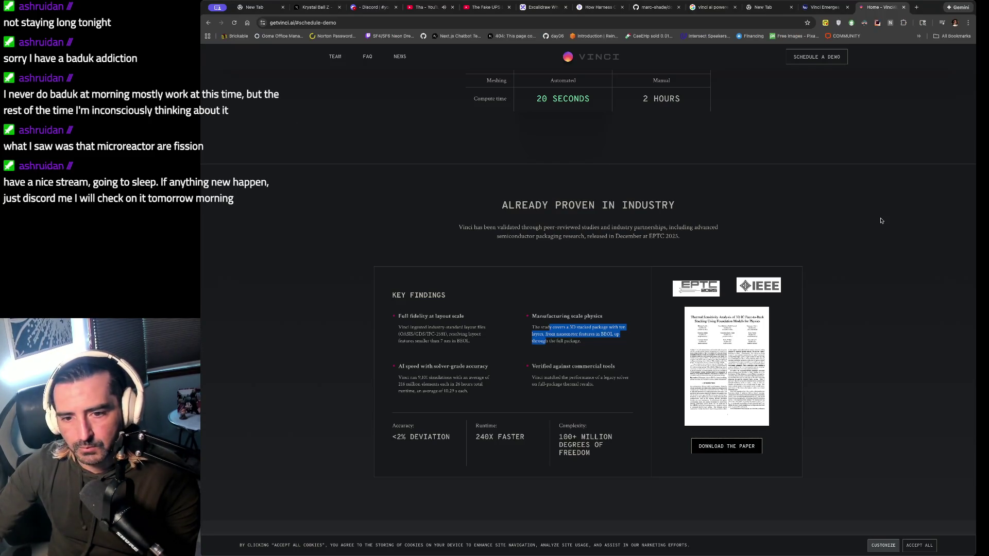
scroll(713, 331, "down", 4)
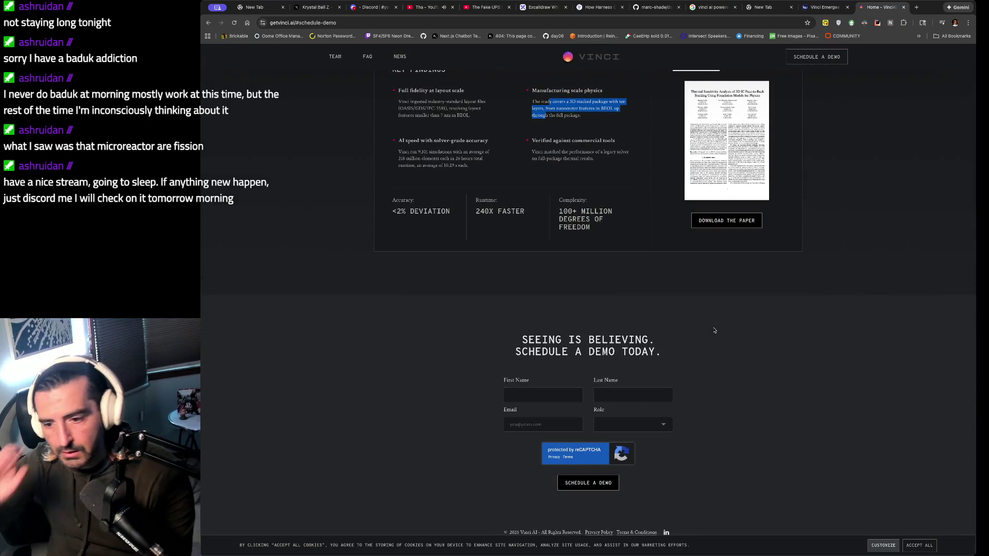
Step: Fill in the demo form with the contact's first name, last name and e-mail address
left_click(511, 396)
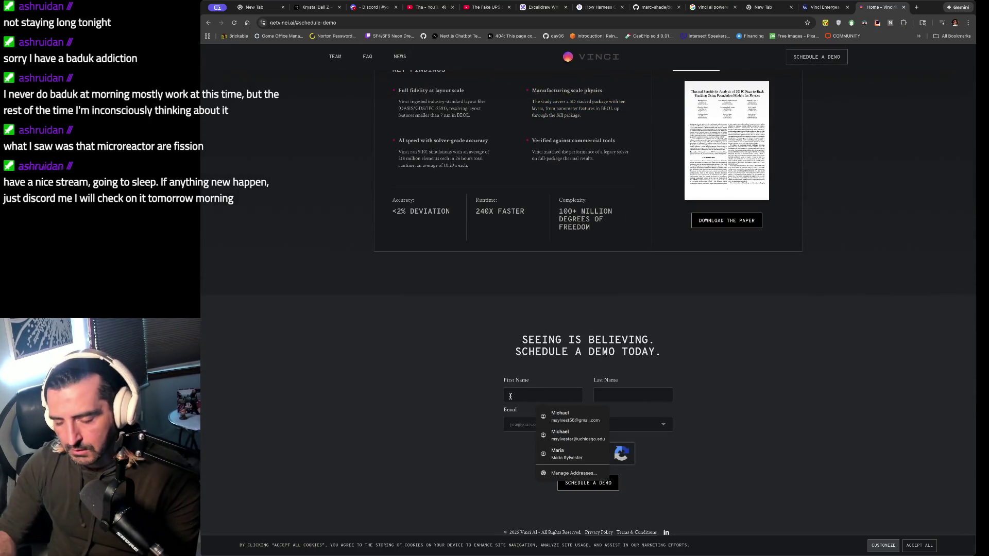
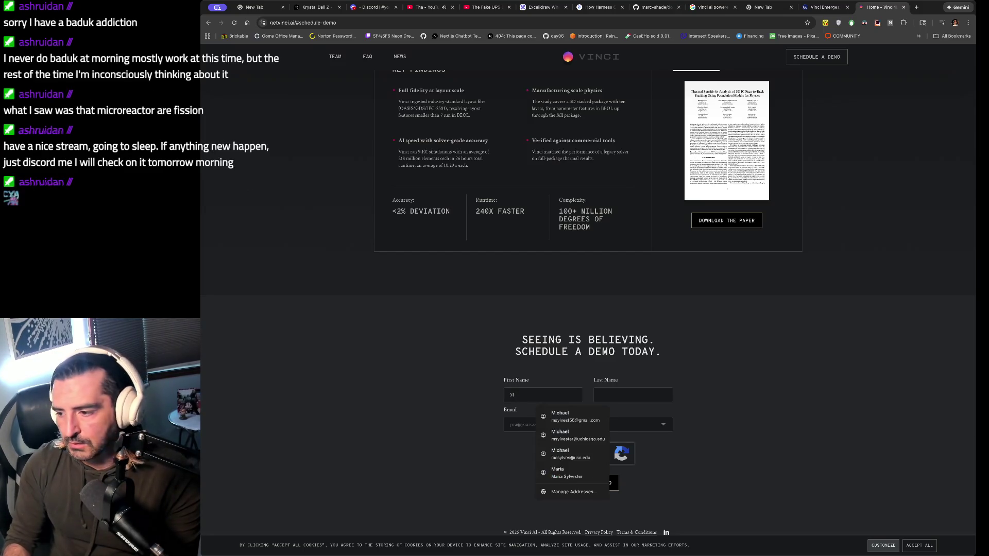
key("Tab")
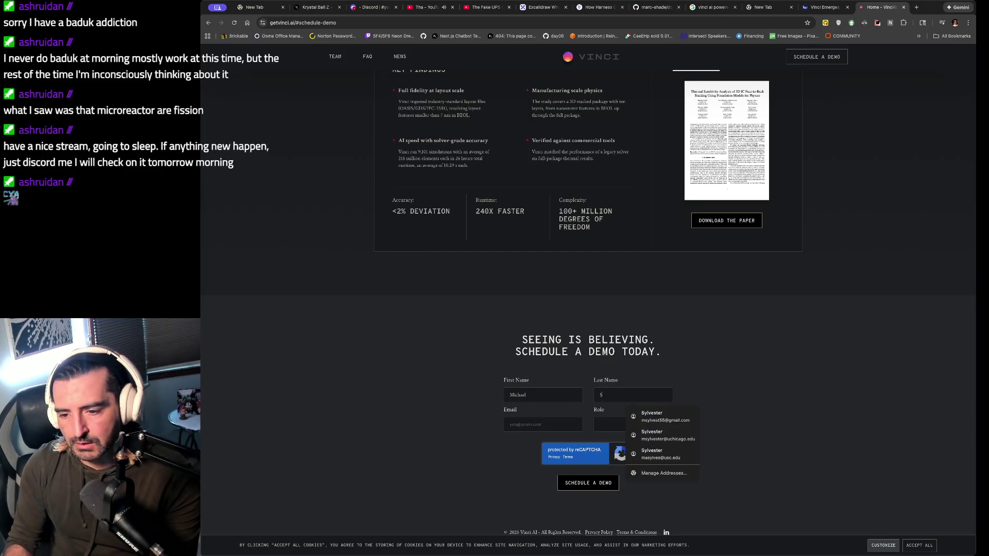
key("Tab")
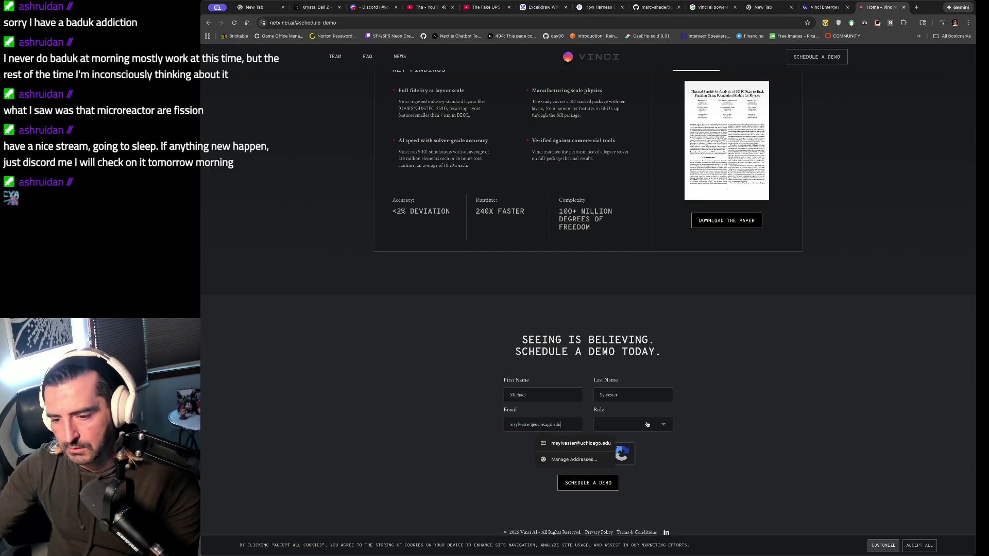
Step: Choose Other as the role and submit the demo request
left_click(648, 427)
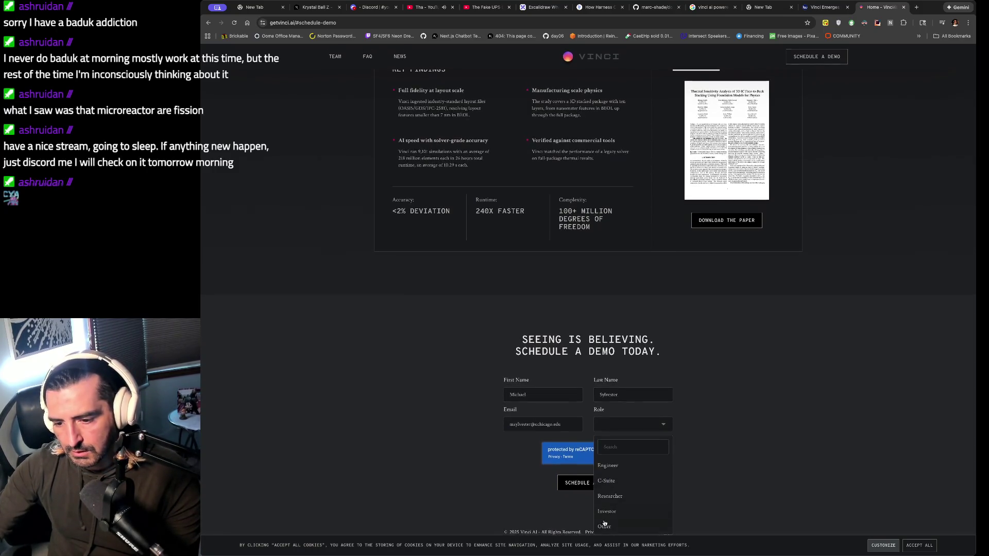
left_click(604, 525)
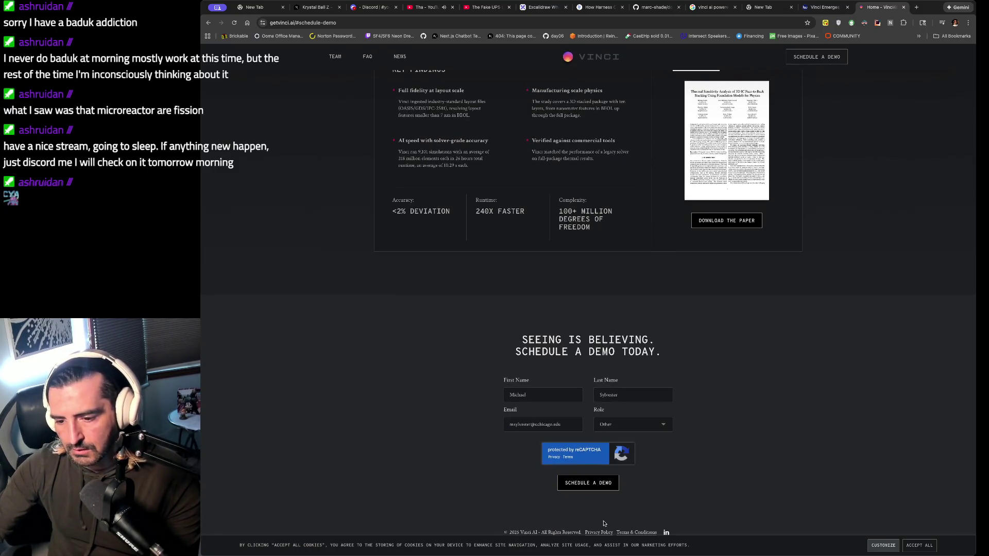
left_click(582, 484)
scroll(583, 486, "up", 2)
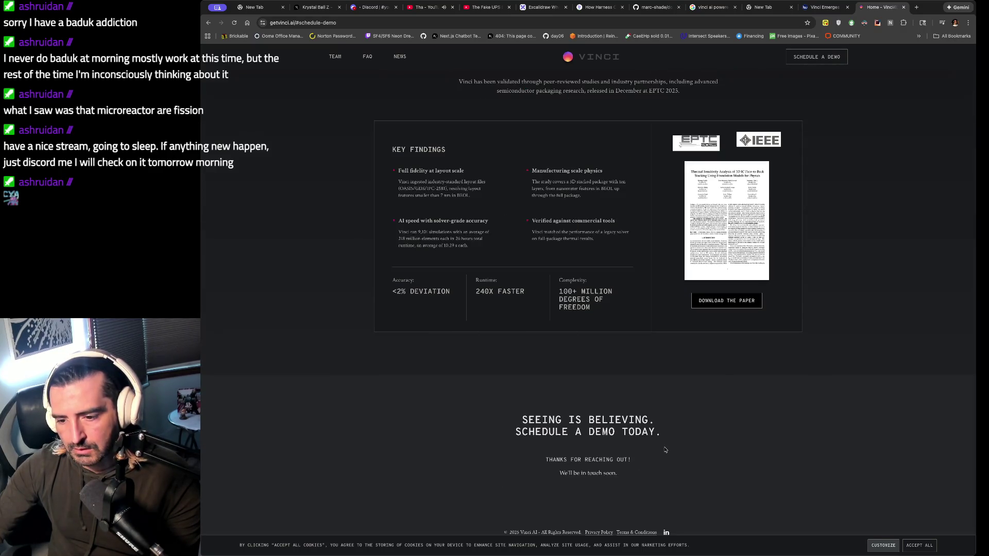
scroll(582, 486, "up", 8)
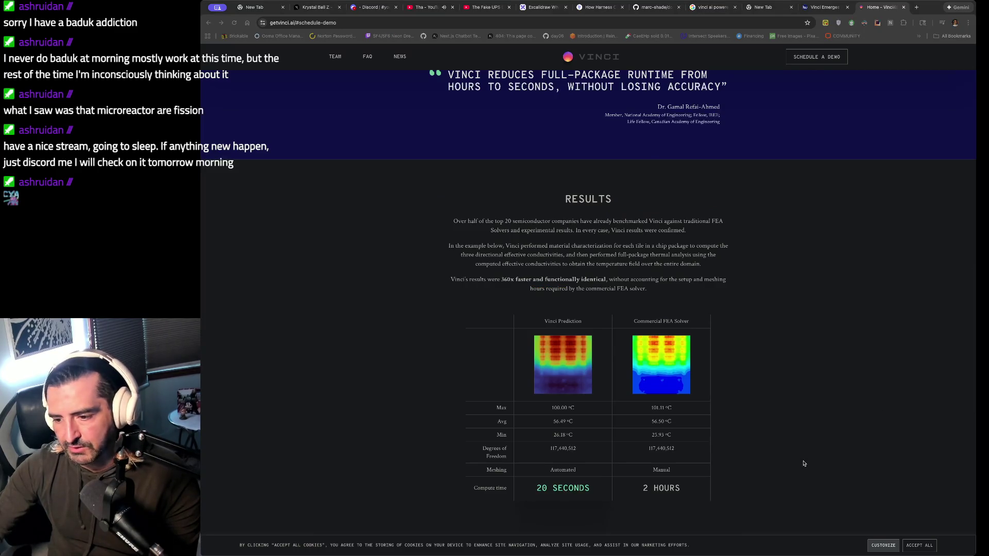
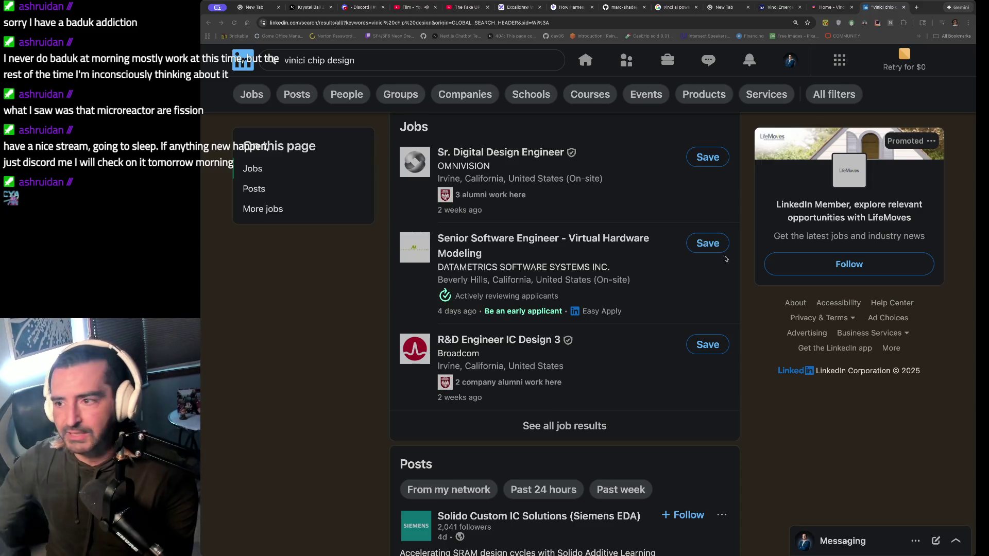
Step: On the Vinci website, search the page for 'contact', then open the TEAM page
left_click(828, 9)
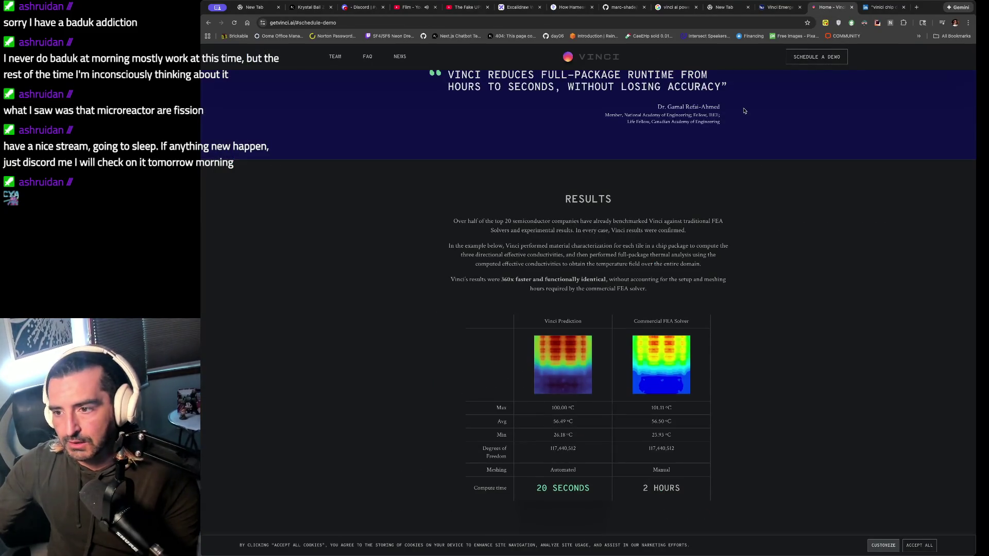
scroll(711, 180, "down", 10)
key("ctrl+f")
type("contact")
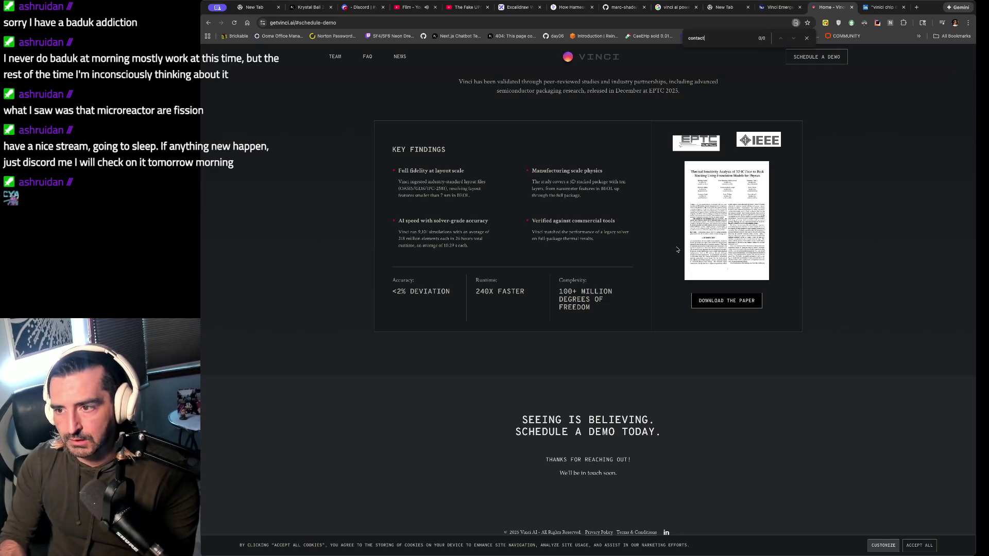
scroll(677, 250, "up", 15)
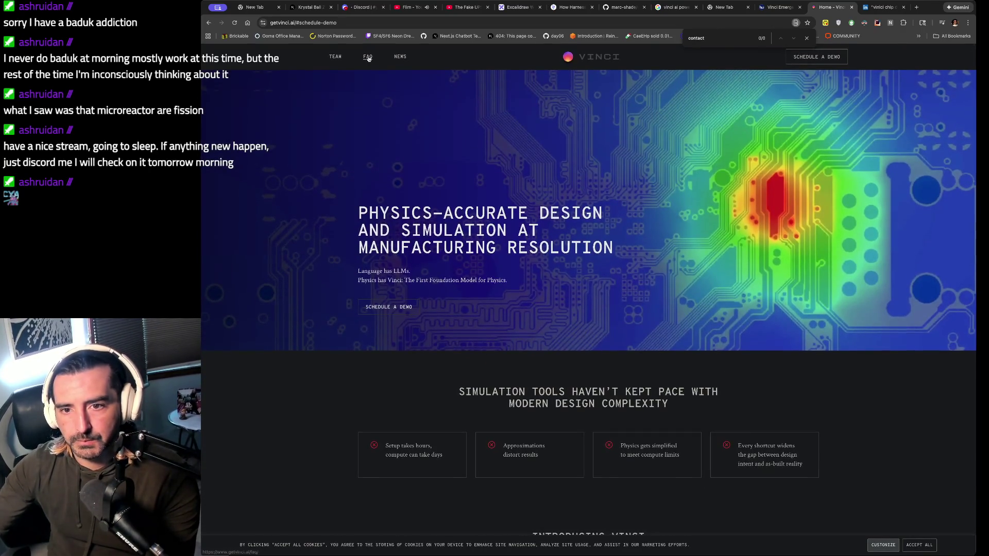
left_click(334, 57)
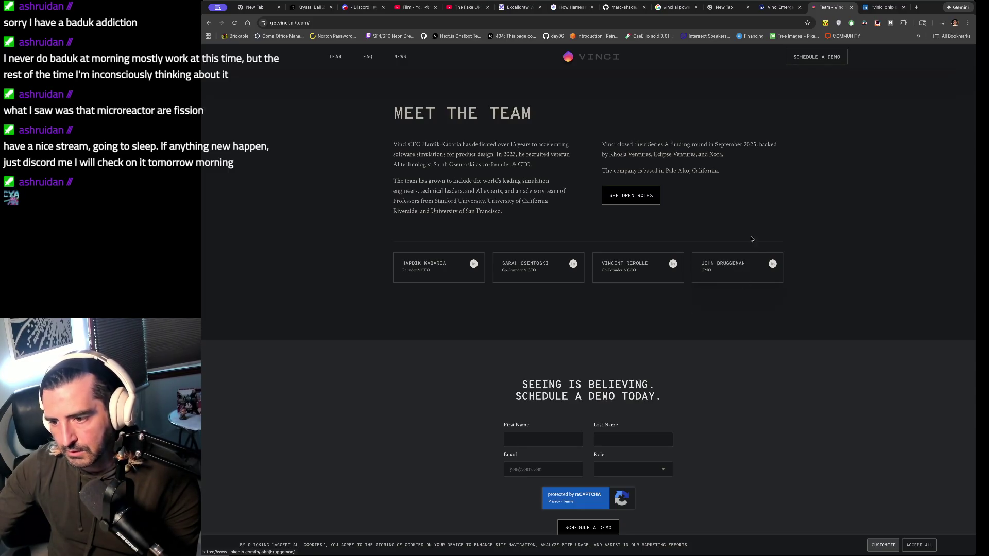
left_click(878, 10)
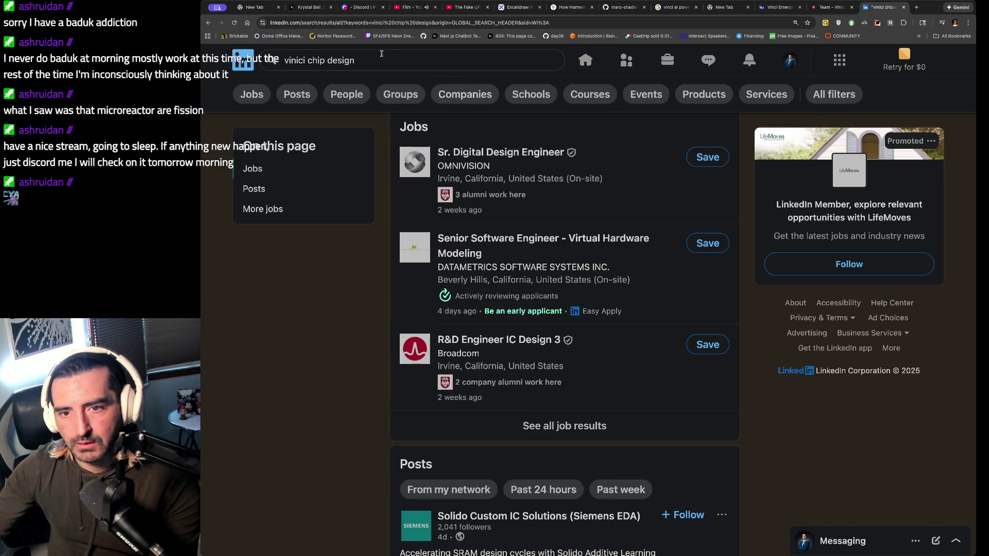
Step: Search LinkedIn people for a Vinci team member's name, checking it against the Vinci team page
left_click(288, 60)
key("ctrl+a")
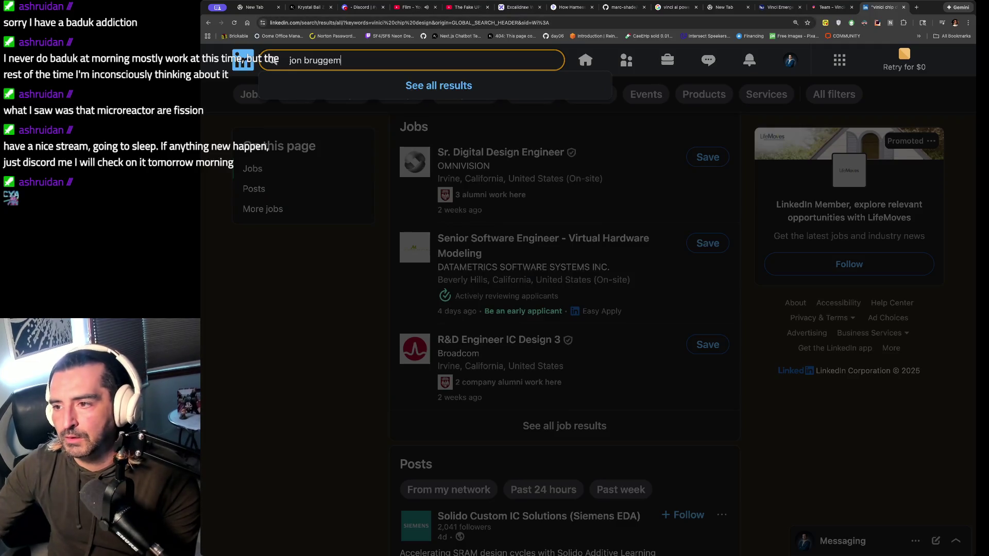
left_click(824, 11)
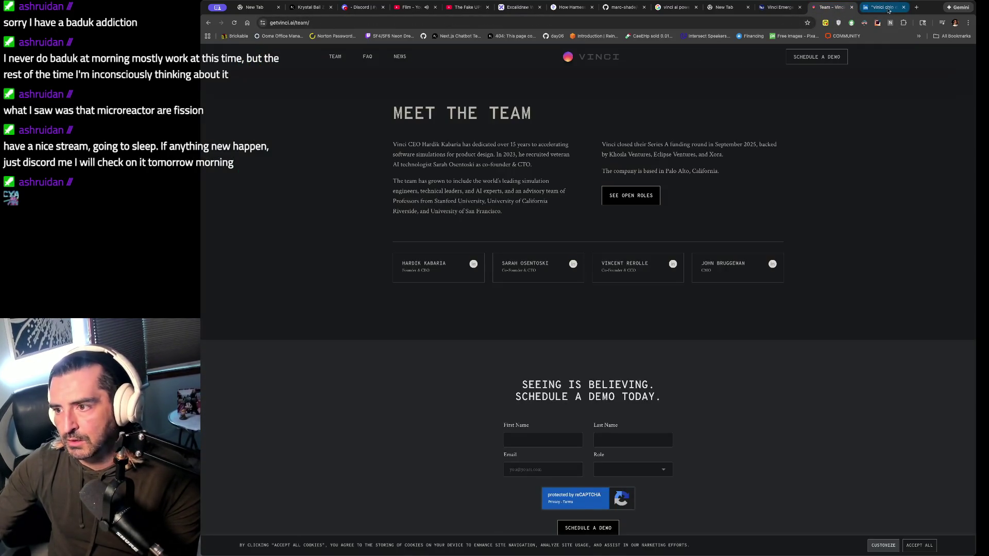
left_click(881, 7)
type("an")
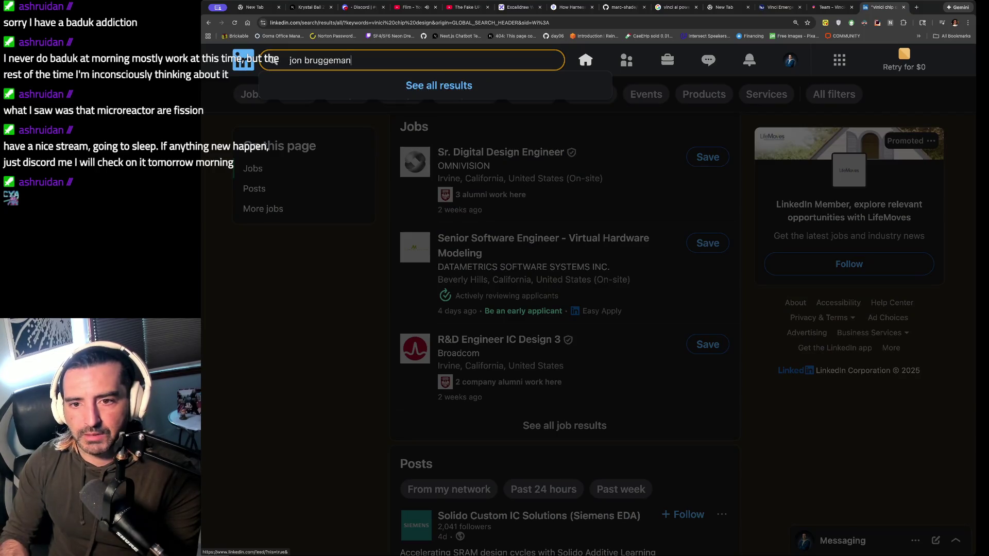
key("Return")
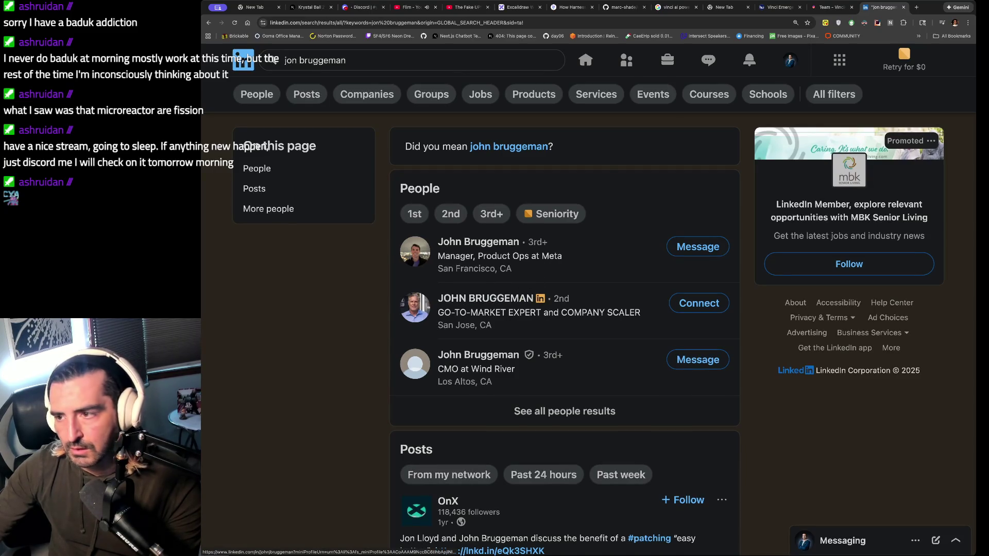
left_click(821, 8)
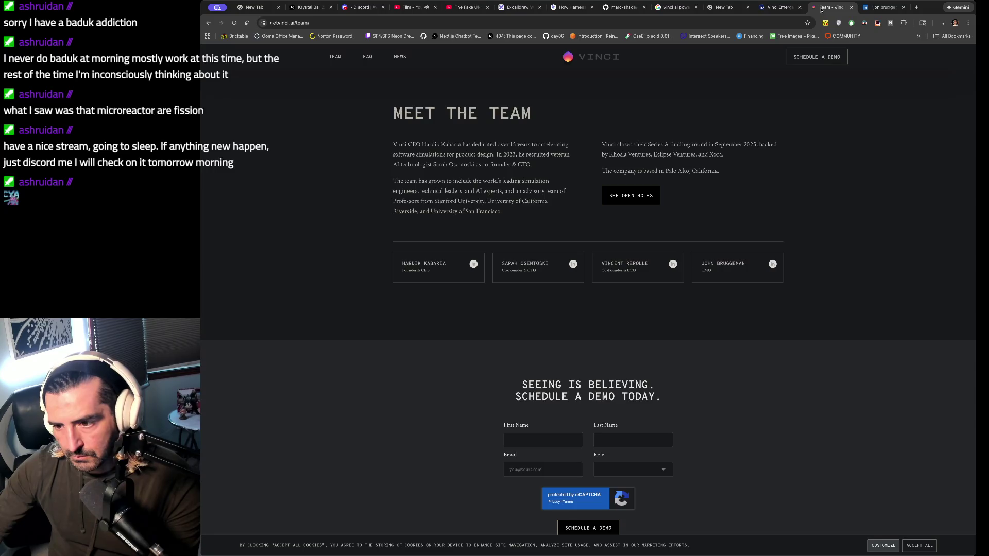
left_click(883, 8)
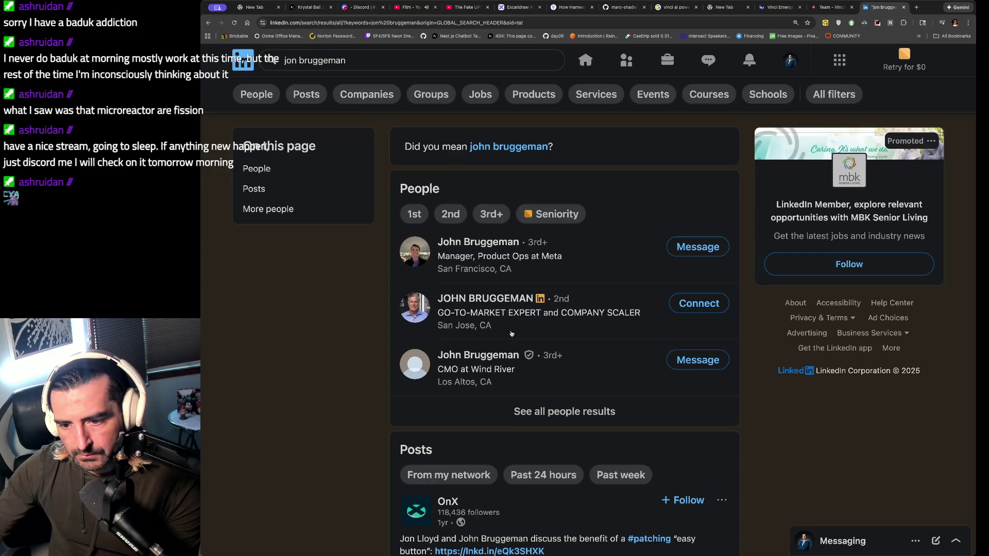
left_click(574, 410)
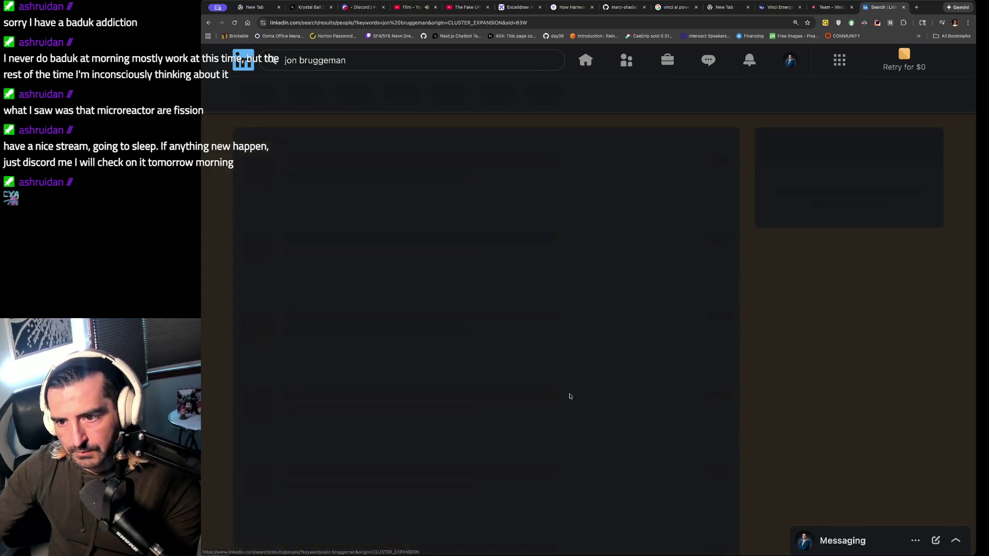
Step: Search the people results for 'vinci' and compare them with the Vinci team page
key("ctrl+f")
type("vinci")
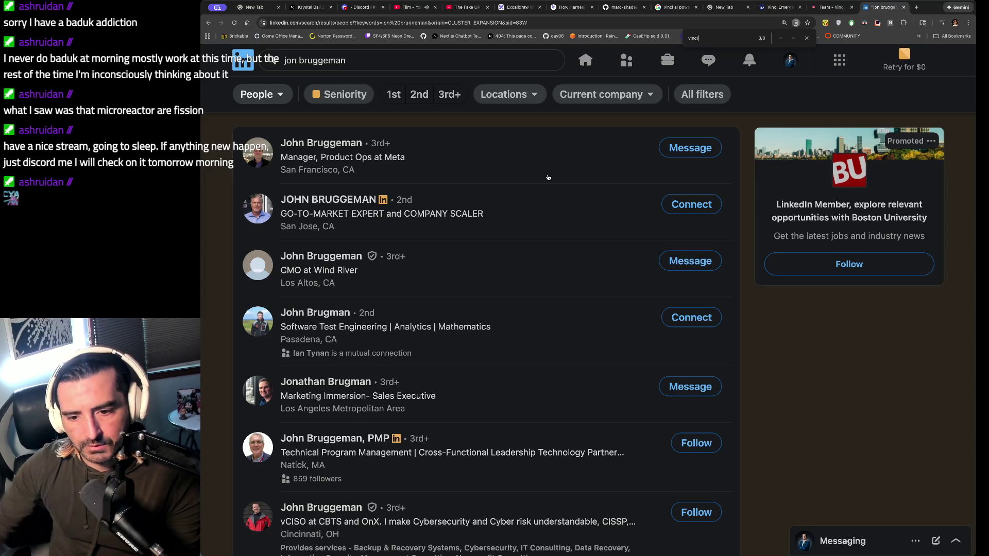
scroll(548, 177, "down", 3)
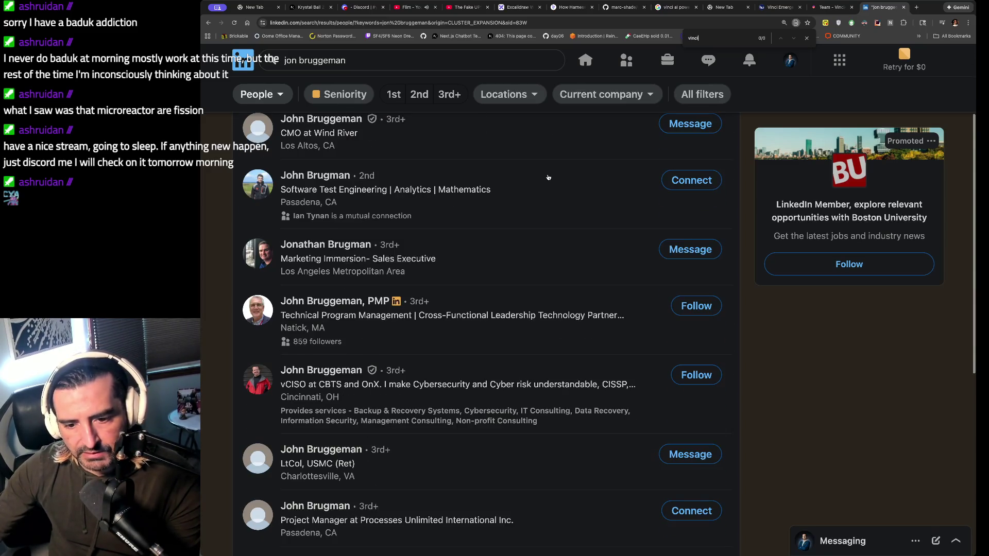
scroll(548, 177, "down", 2)
left_click(836, 6)
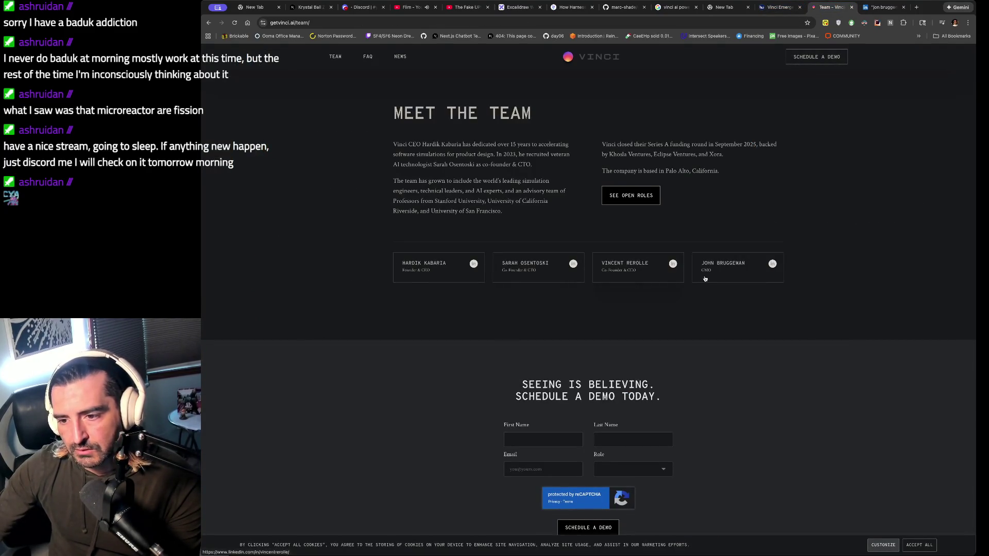
left_click(882, 7)
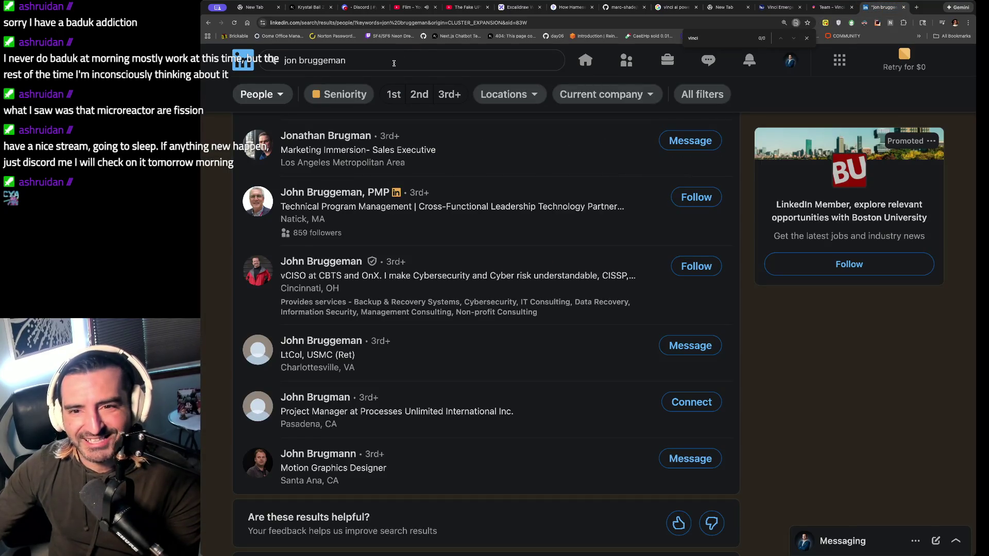
Step: Search for the co-founder by name, open his profile and start a connection request
left_click(394, 63)
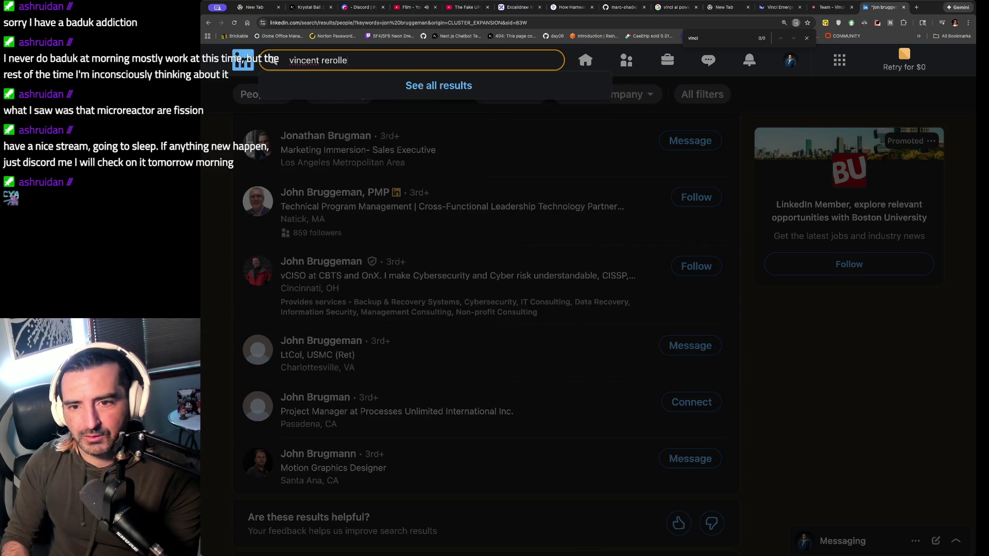
key("Return")
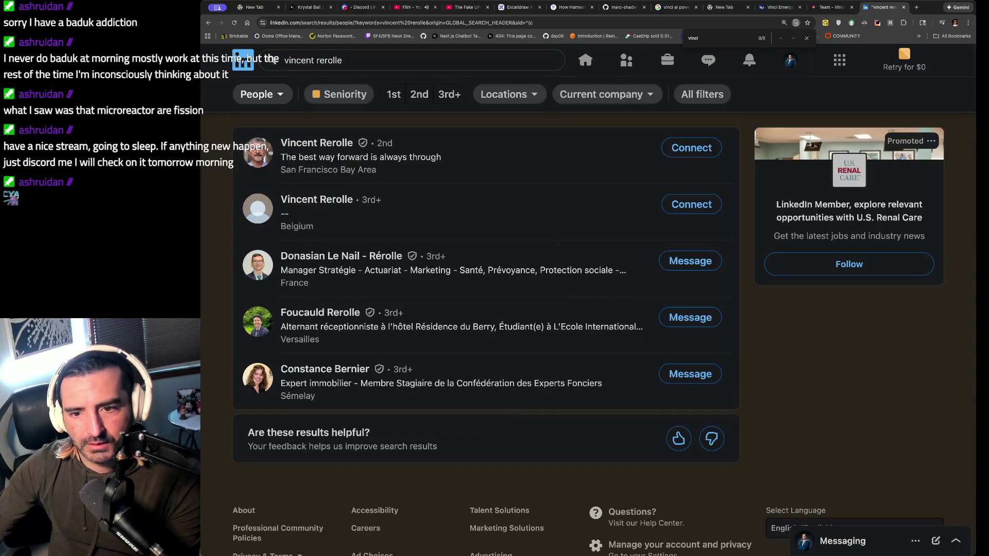
left_click(315, 142)
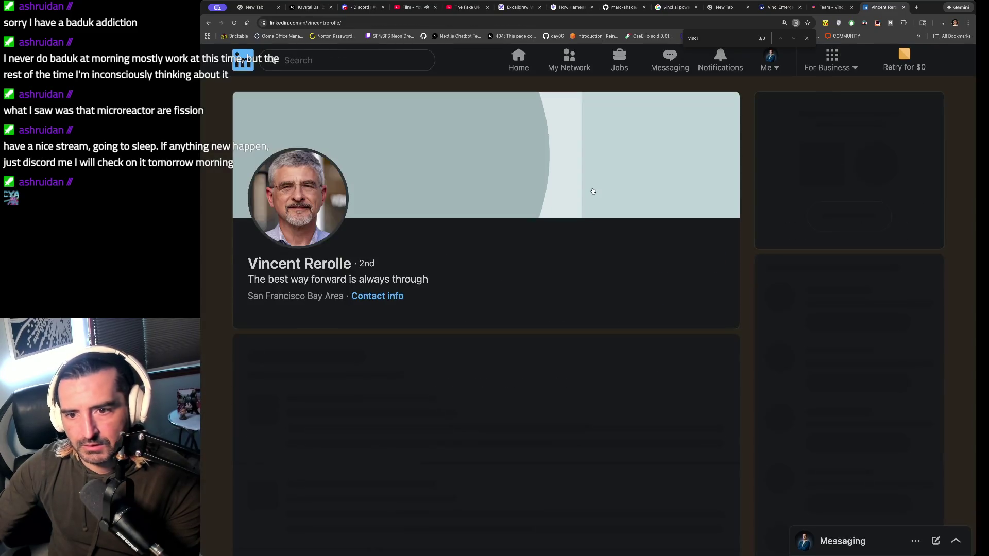
scroll(540, 260, "down", 1)
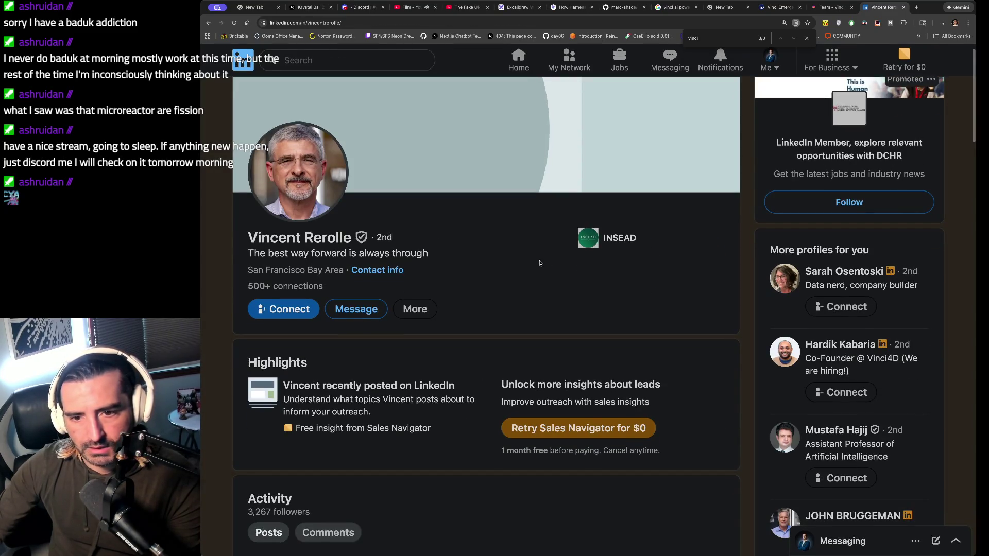
scroll(540, 263, "down", 8)
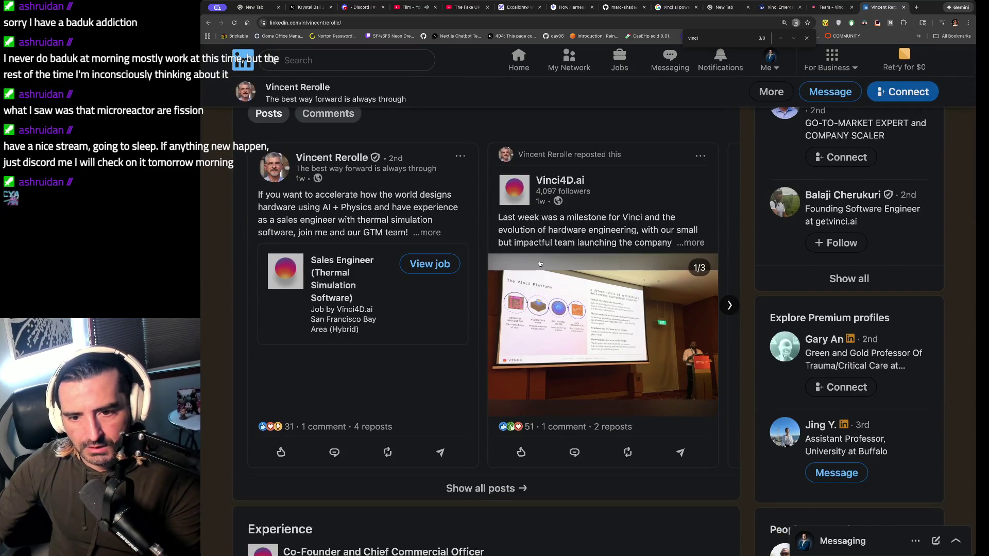
scroll(539, 264, "down", 3)
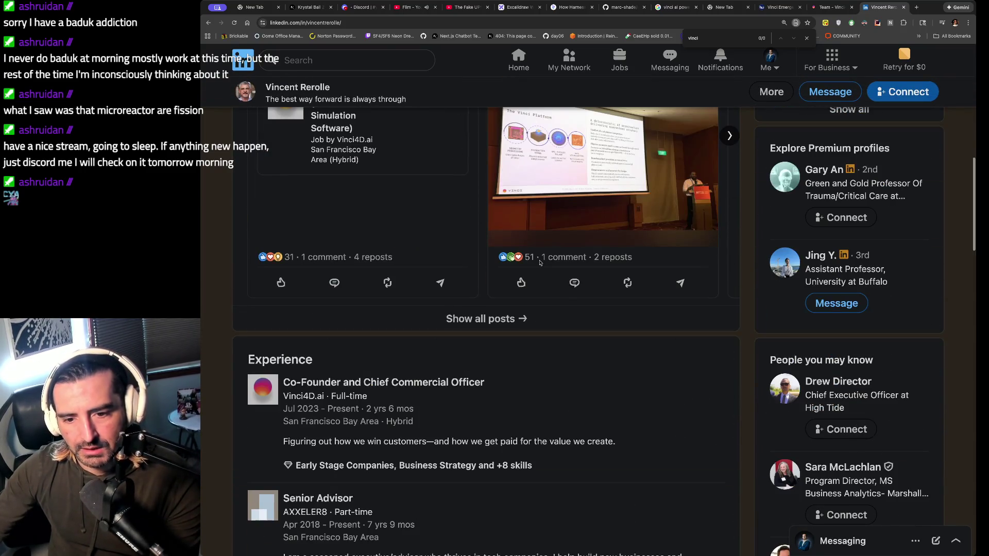
scroll(540, 263, "up", 12)
left_click(291, 336)
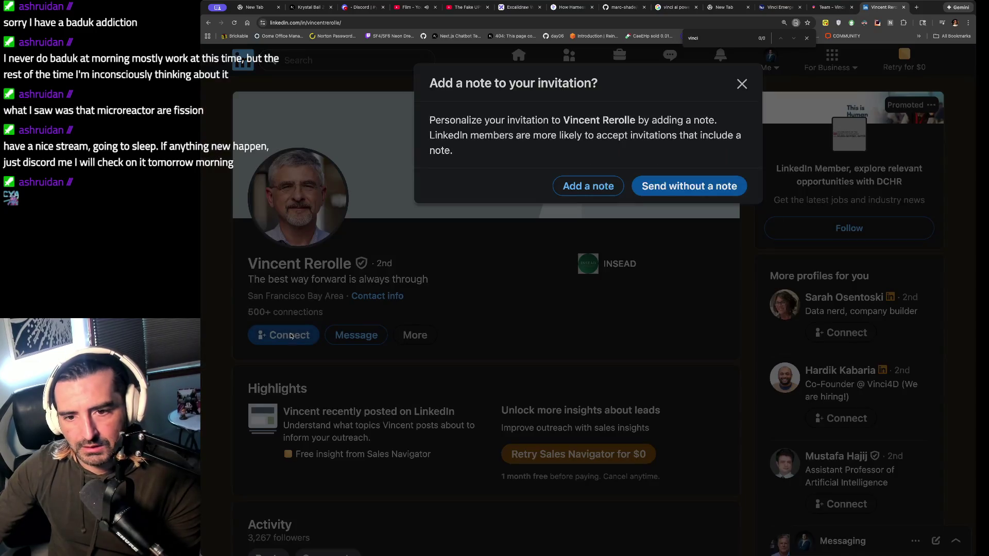
Step: Send the invitation with a note about reading up on Vinci and congratulating them on the funding round
left_click(603, 185)
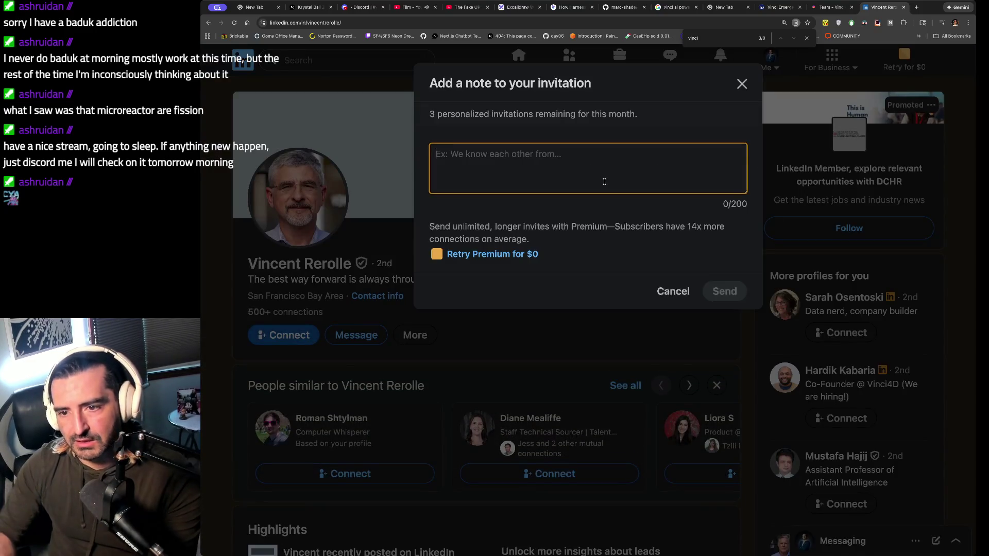
type("Hey Vincent")
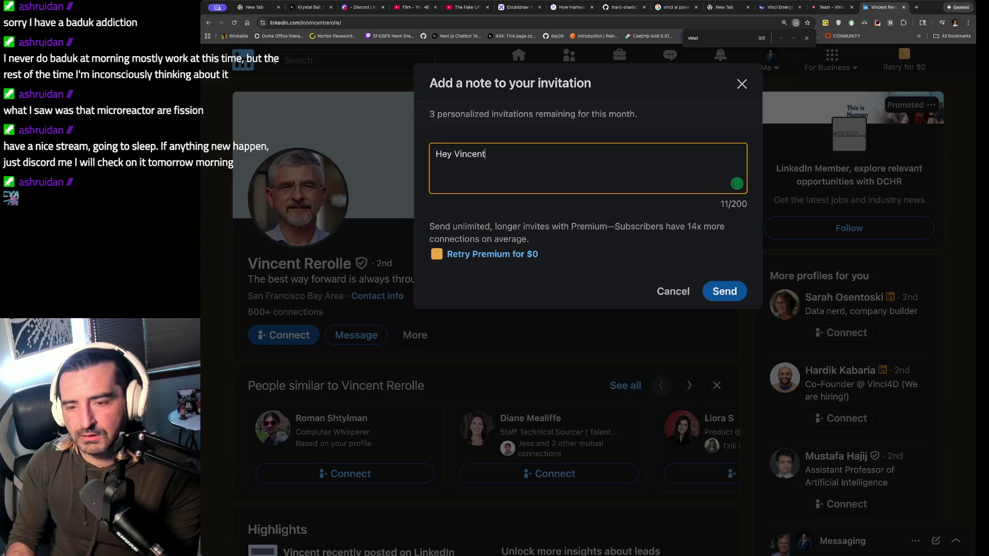
type(", I ")
type("jusr ")
type(" read about y")
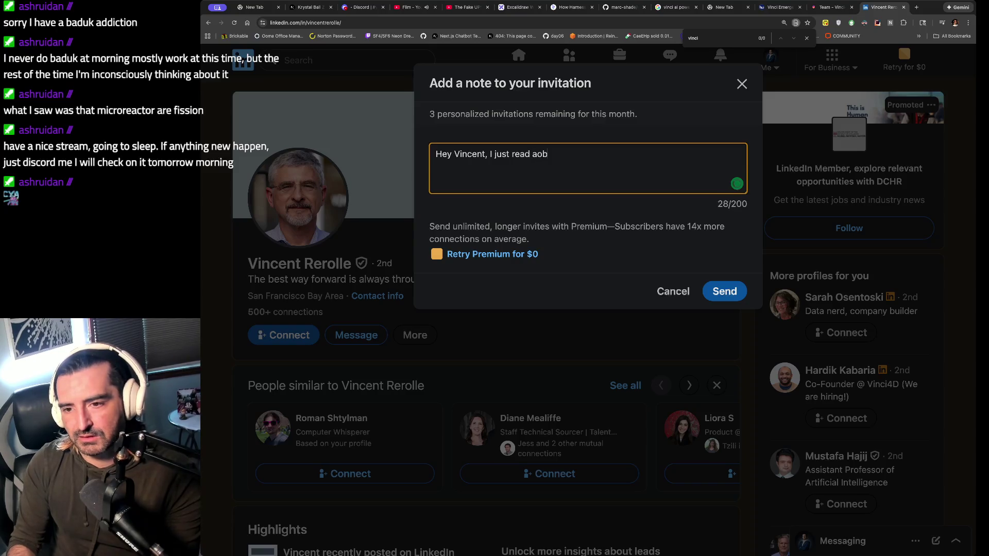
type("our product")
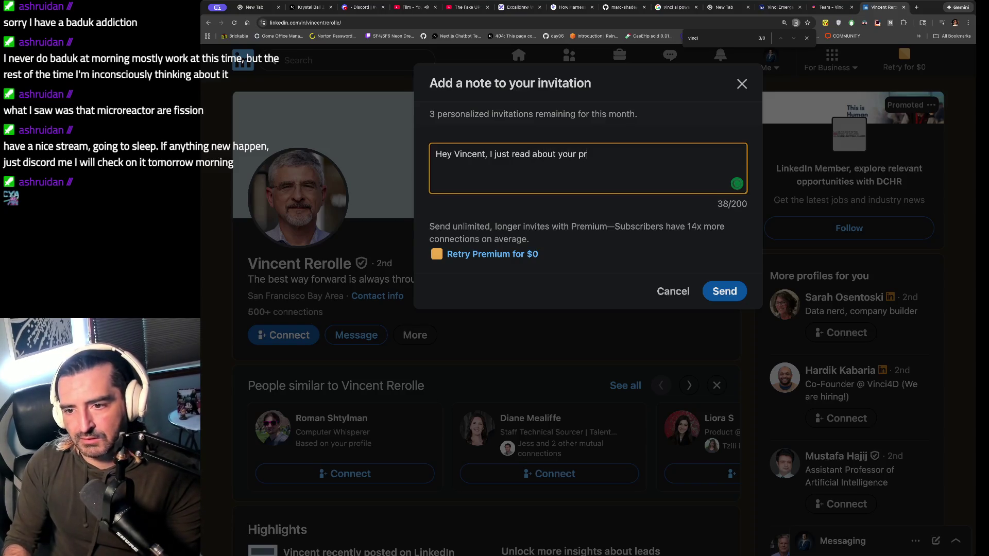
type(" and shared")
key("BackSpace")
key("BackSpace")
key("BackSpace")
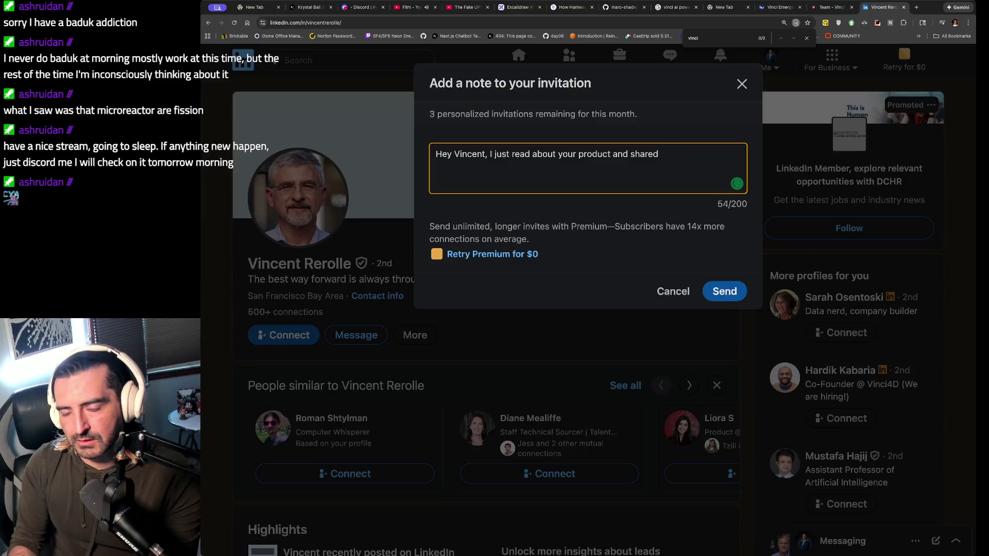
key("BackSpace")
key("BackSpace")
key("BackSpace")
key("BackSpace")
key("BackSpace")
key("BackSpace")
key("BackSpace")
key("BackSpace")
key("BackSpace")
type("Vinci ")
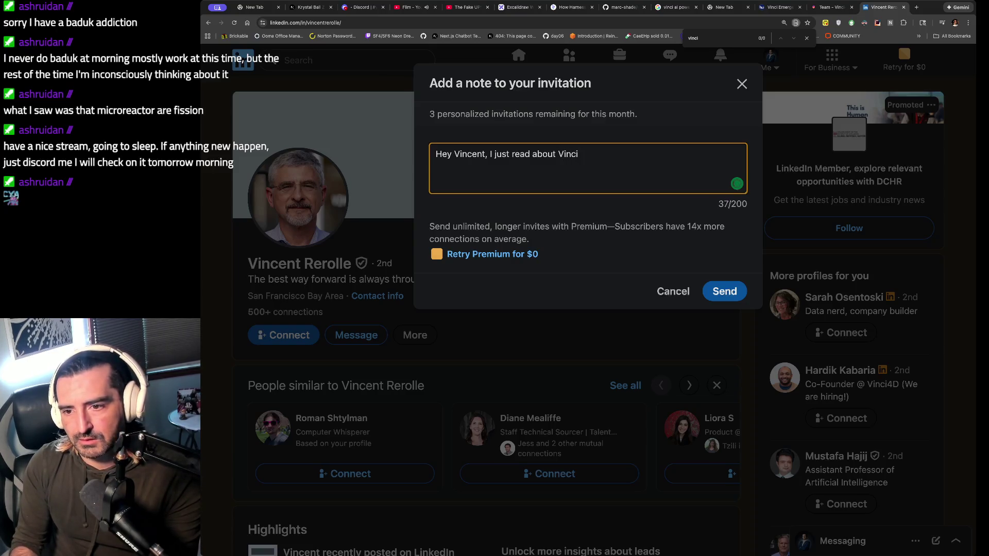
type("and share it ")
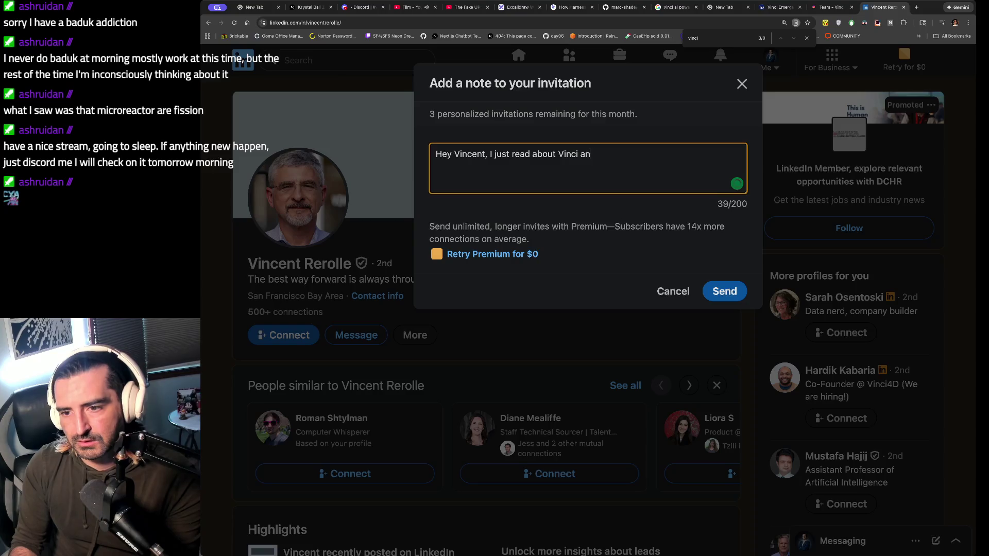
type("with some folks. C")
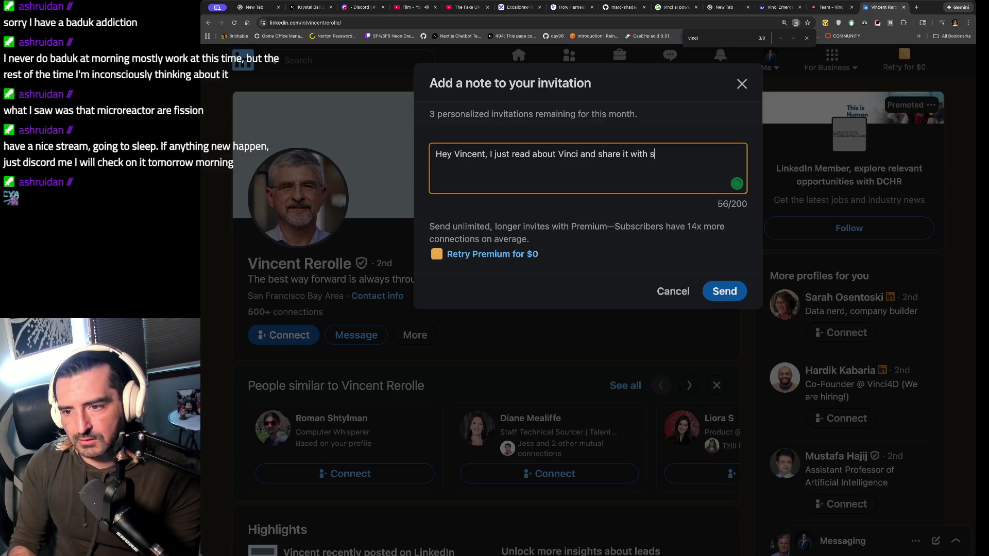
type("ongratulati")
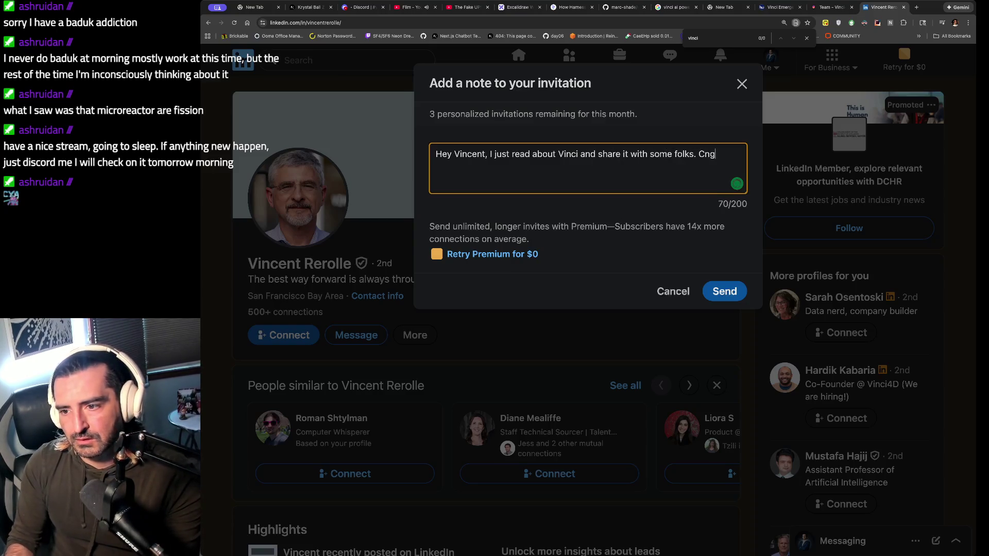
type("ons on the round of ")
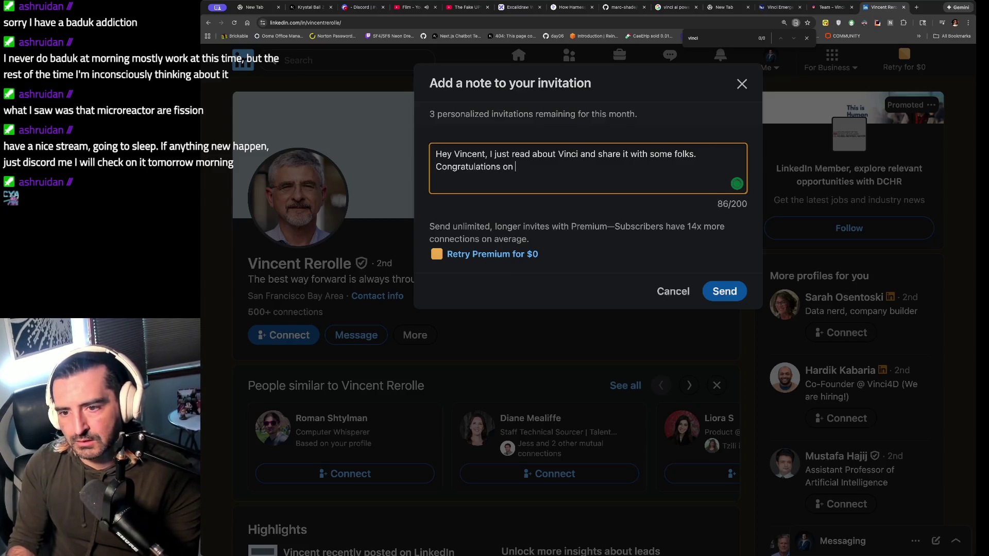
type("funding and ")
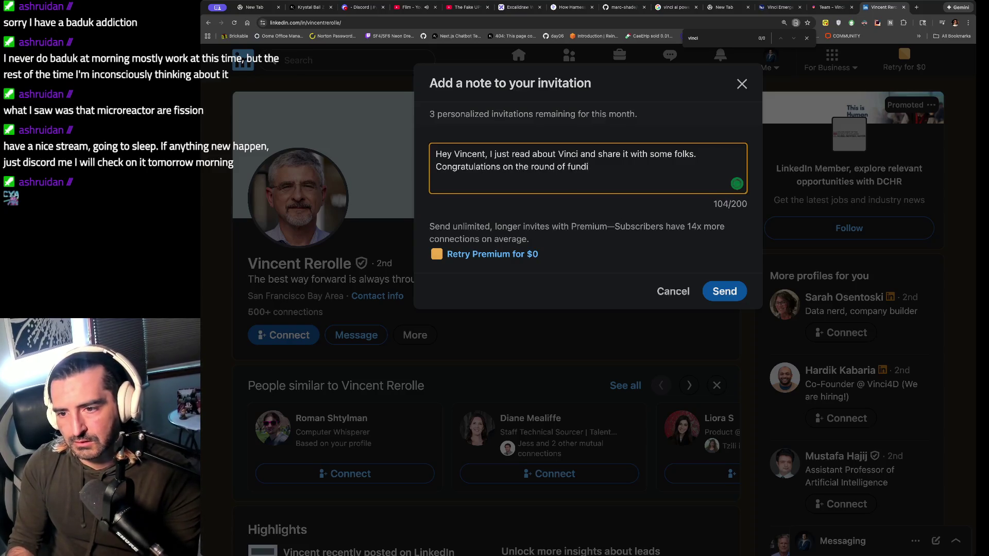
type("I am ")
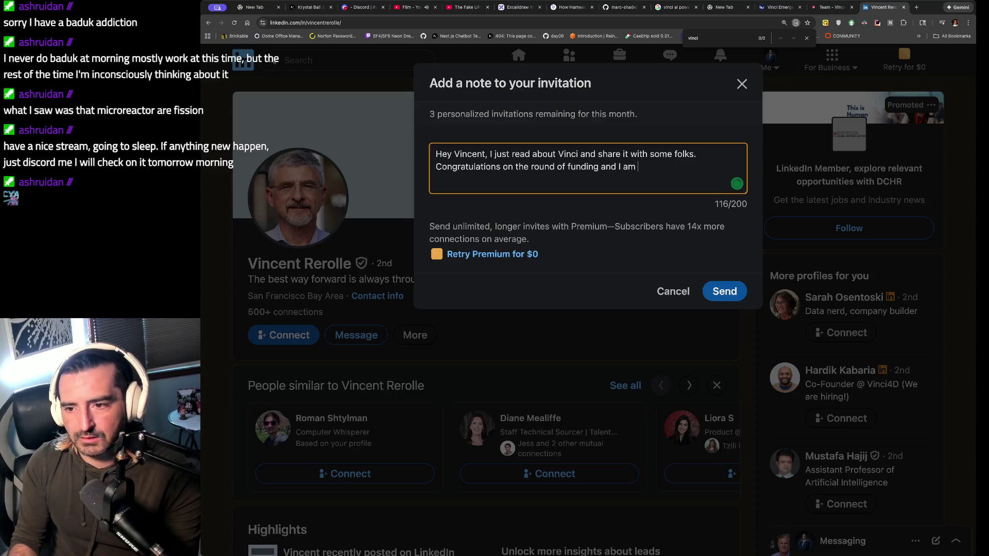
type("excited to se")
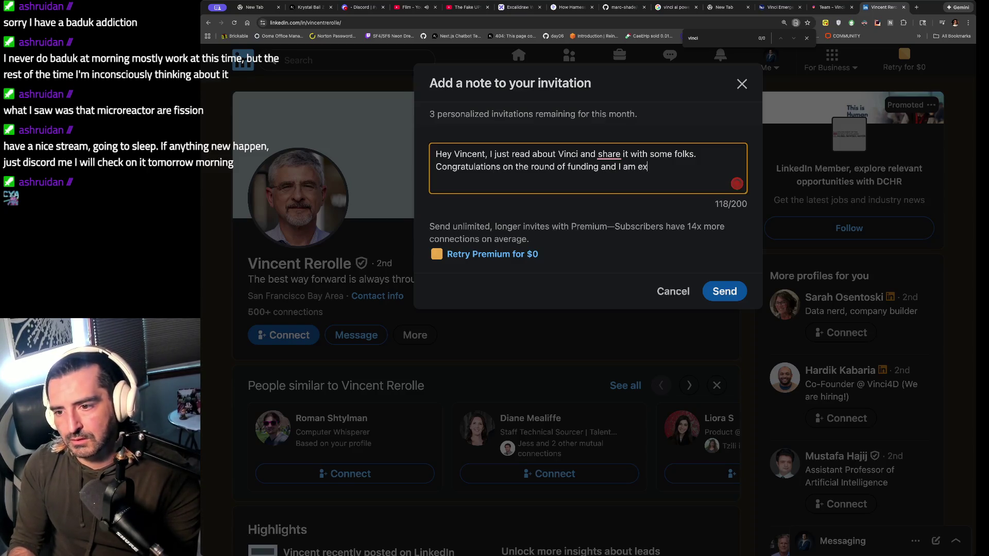
type("e what ")
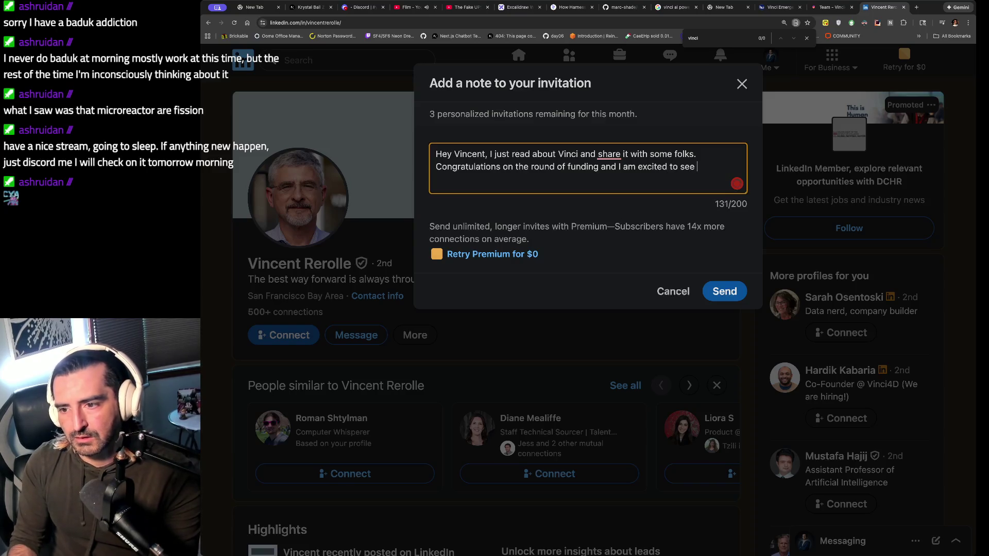
type("unfolds with your team's efforts.")
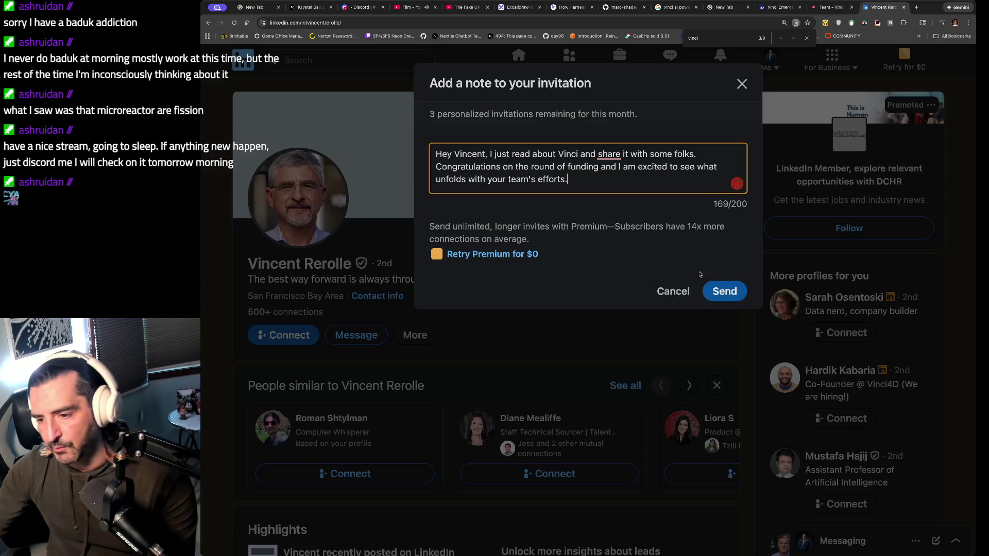
left_click(724, 291)
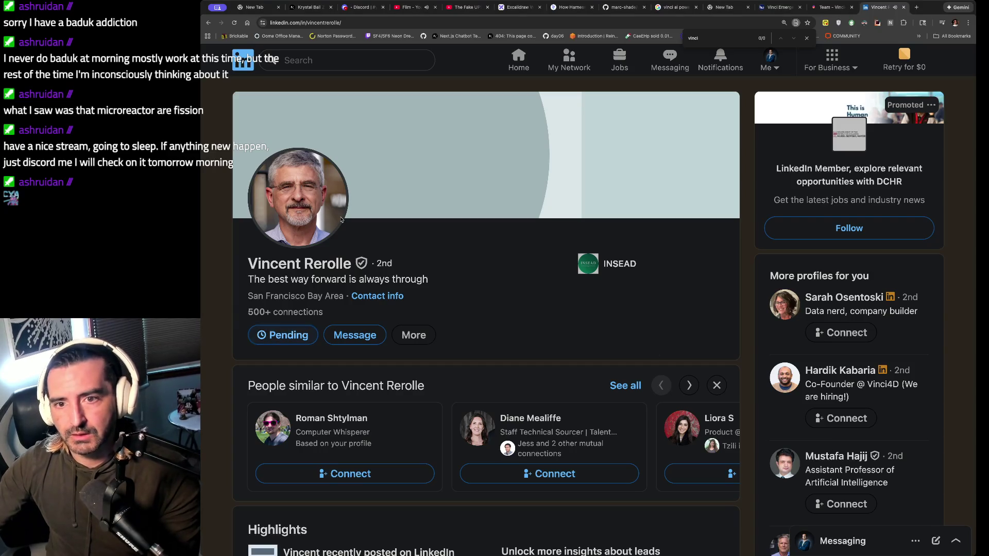
left_click(517, 2)
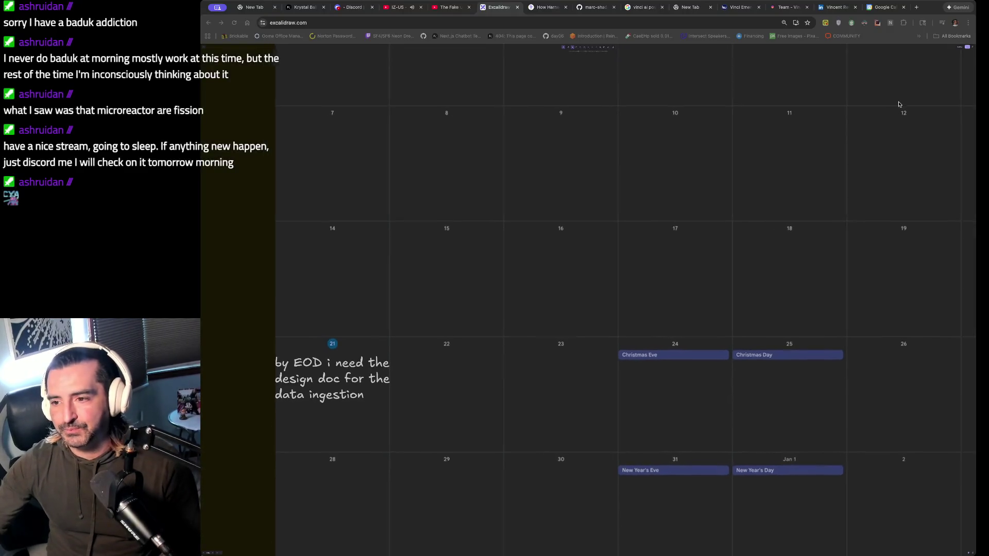
scroll(603, 183, "left", 3)
scroll(604, 183, "down", 1)
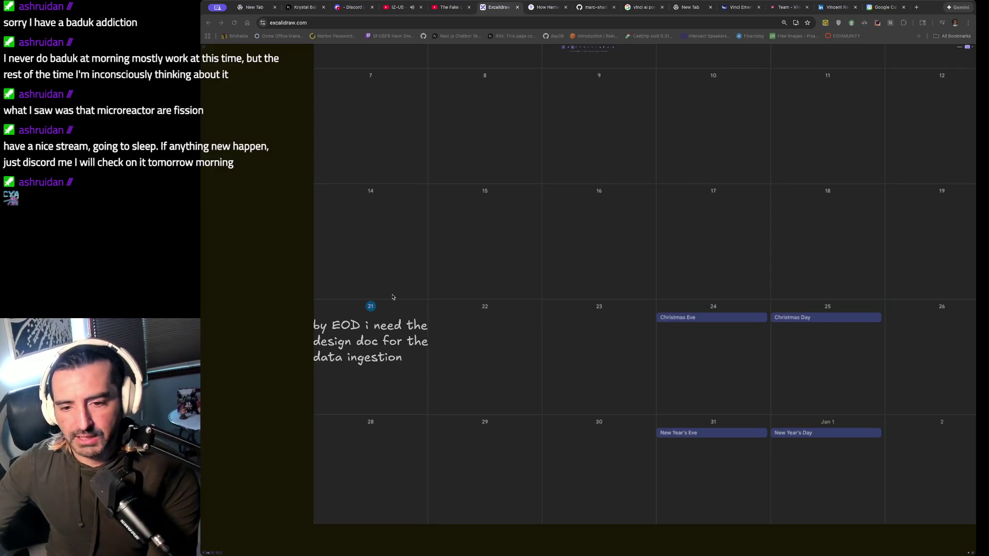
scroll(362, 317, "down", 2)
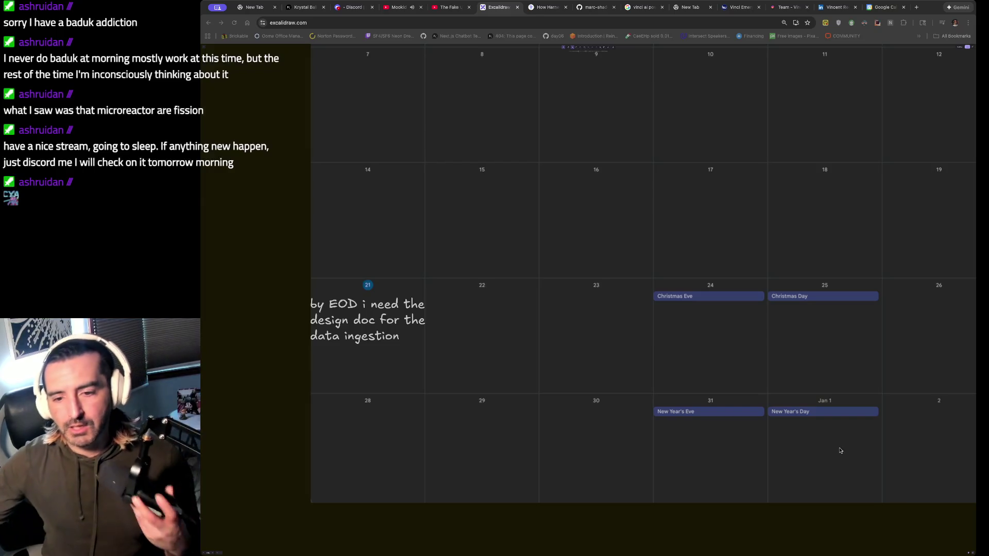
left_click(378, 323)
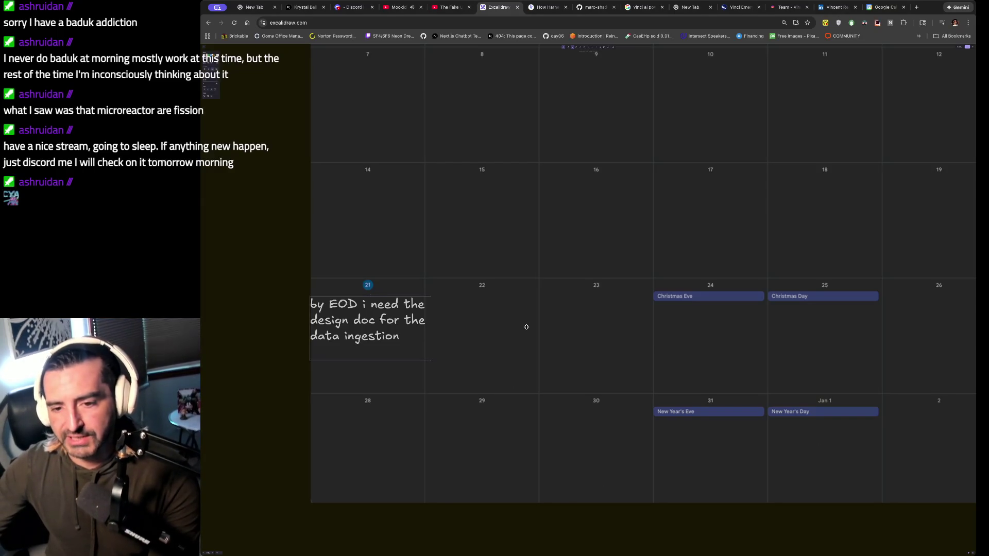
scroll(506, 321, "up", 1)
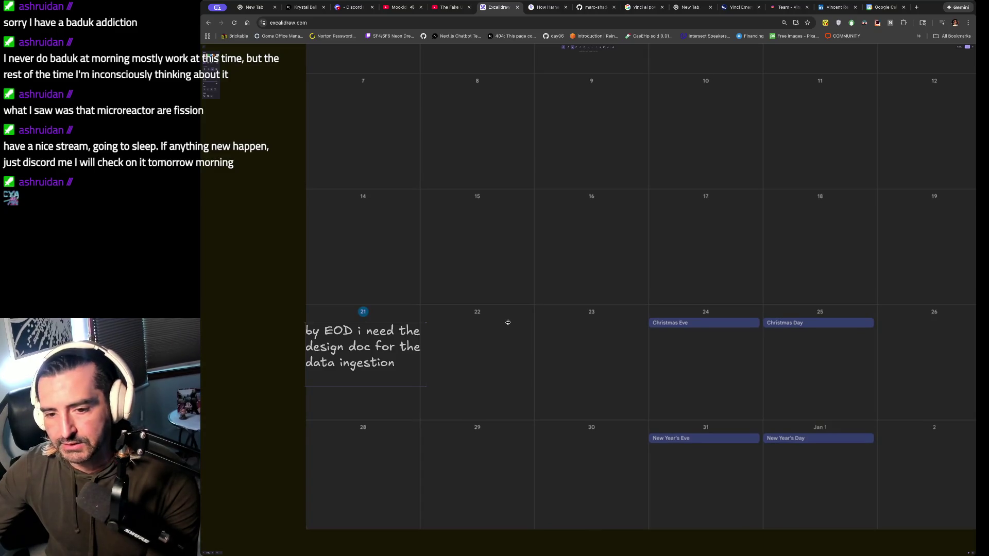
left_click(566, 450)
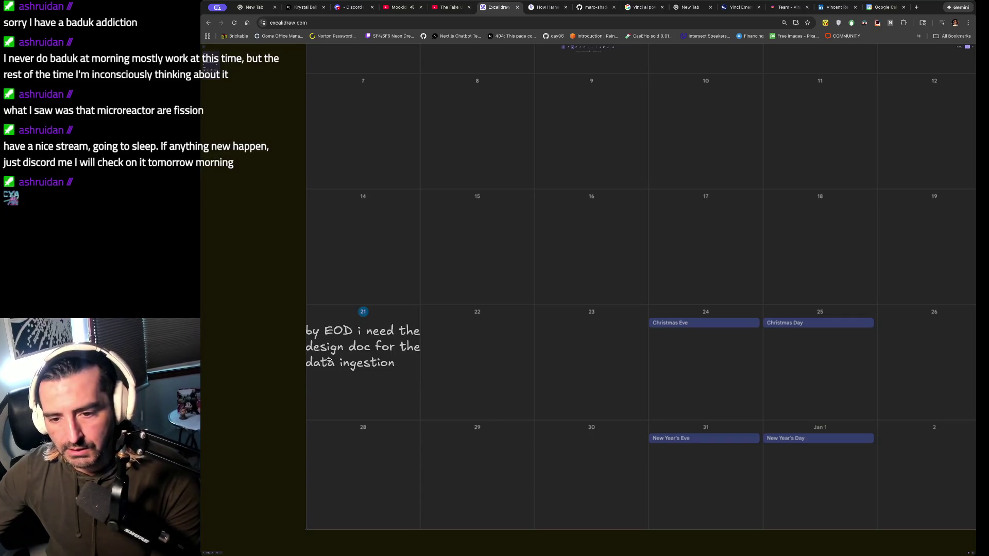
Step: Place a copy of the deadline note on day 30 reading 'data ingestor is due on the 30th' over two lines
key("ctrl+v")
left_click_drag(515, 437, 582, 453)
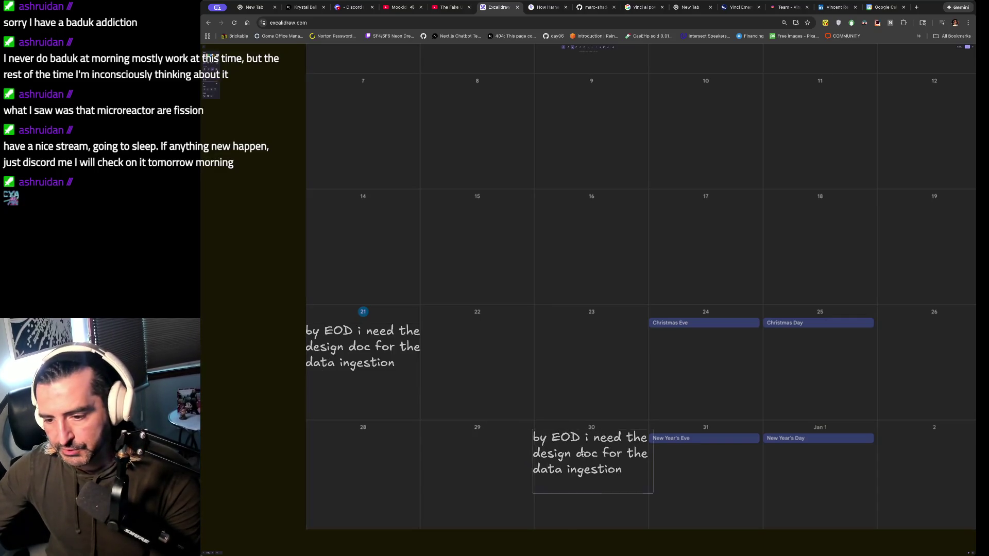
double_click(592, 455)
type("data ingestor ")
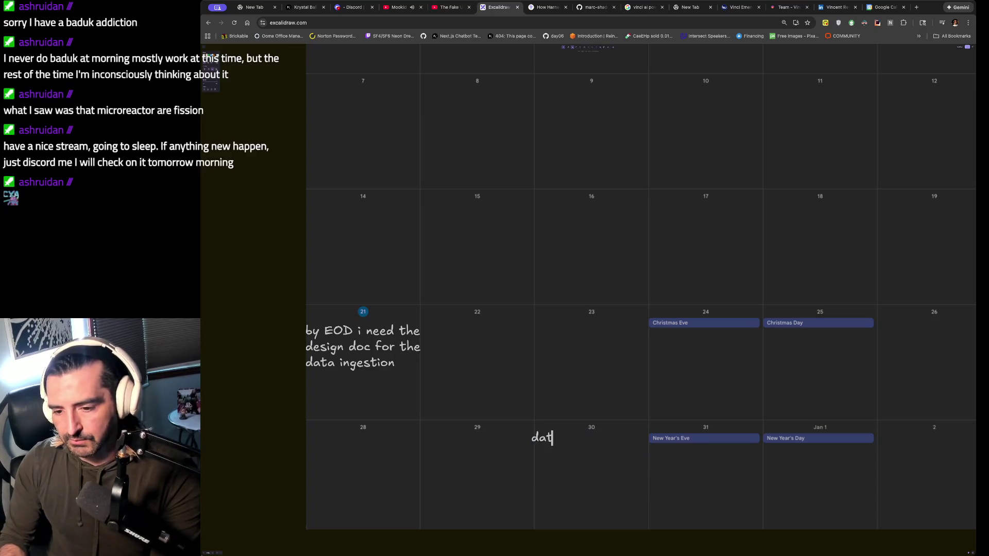
type("is due on the 30")
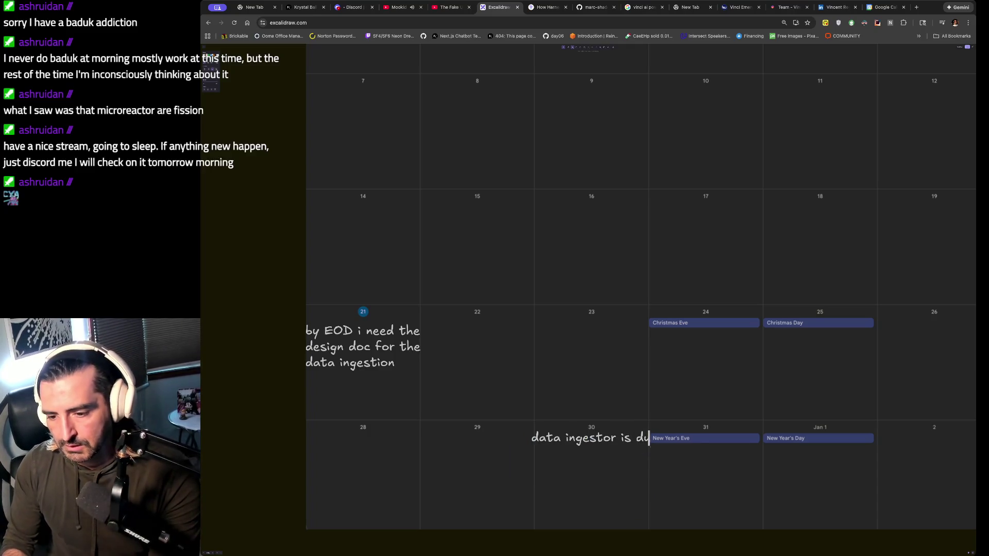
type("th")
key("Return")
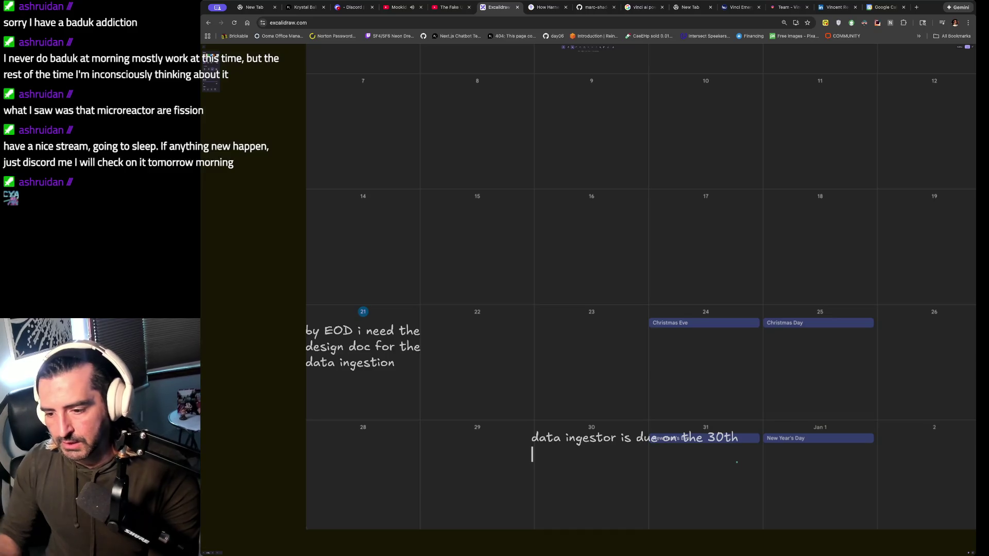
left_click(621, 437)
key("Return")
Step: Nudge the calendar image slightly downward and select the design-doc deadline note
mouse_move(552, 439)
left_mouse_down()
mouse_move(553, 456)
mouse_move(545, 425)
left_mouse_up()
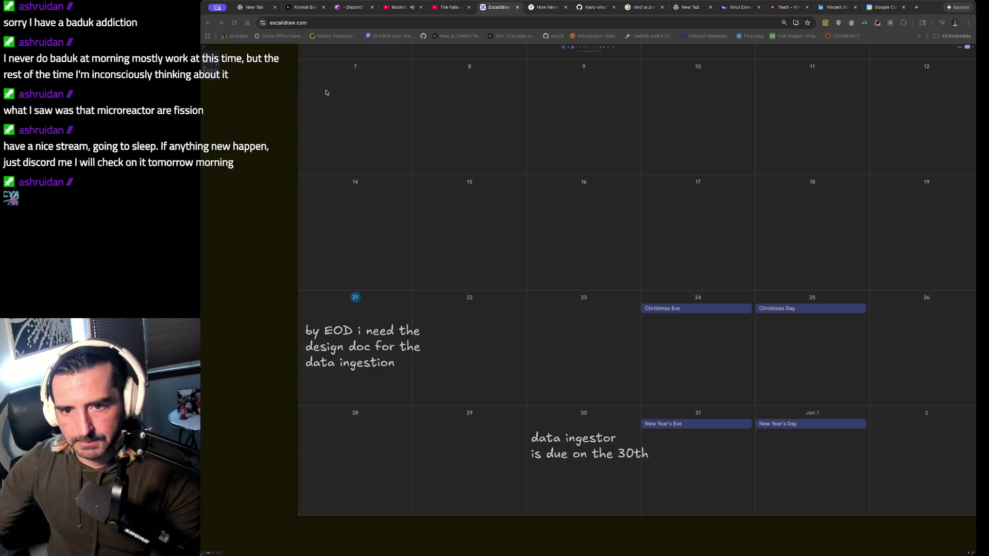
scroll(598, 303, "down", 1)
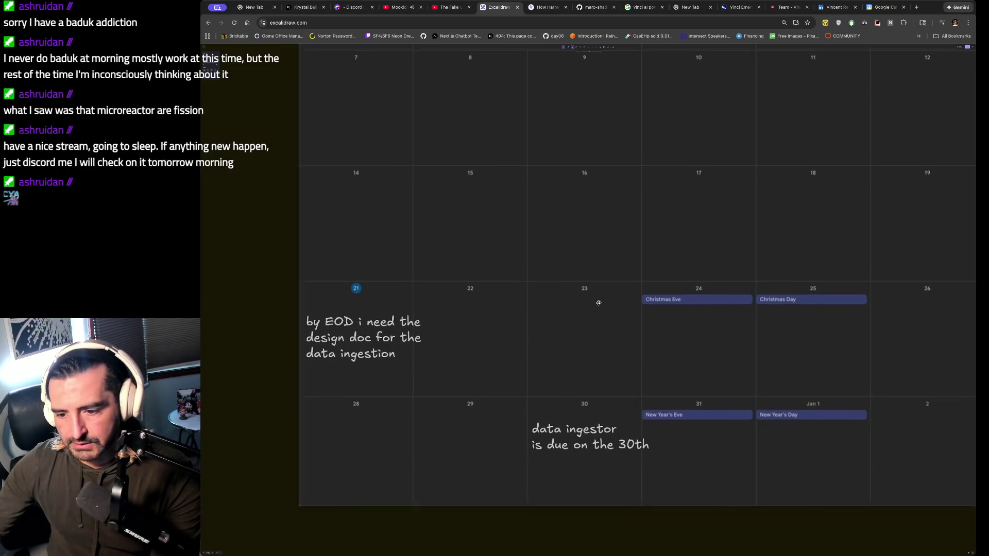
scroll(540, 408, "down", 1)
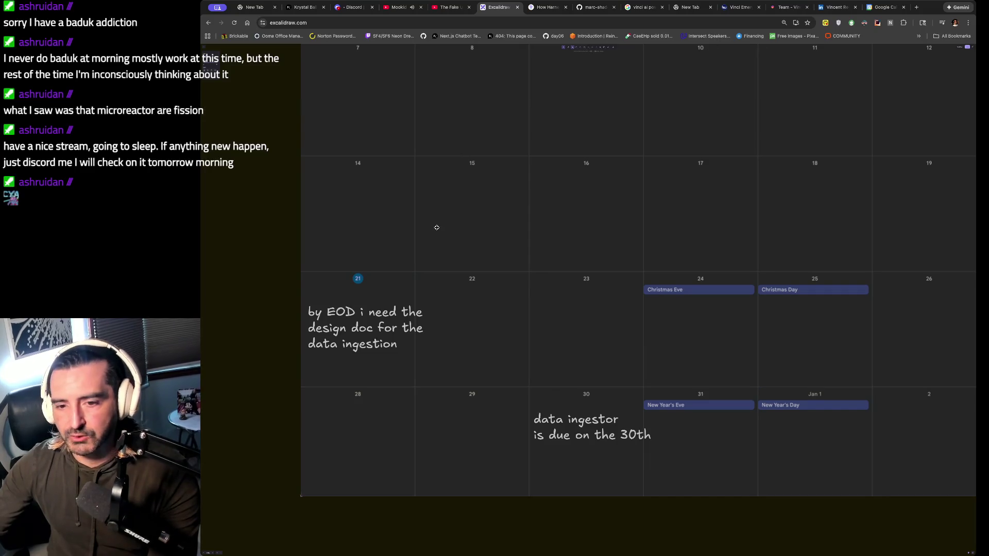
left_click(331, 348)
Step: Copy the deadline note into the 23rd's cell and retype it as 'Everything Ticketed'
key("ctrl+c")
key("ctrl+v")
mouse_move(488, 356)
left_mouse_down()
mouse_move(550, 330)
mouse_move(535, 329)
left_mouse_up()
double_click(536, 329)
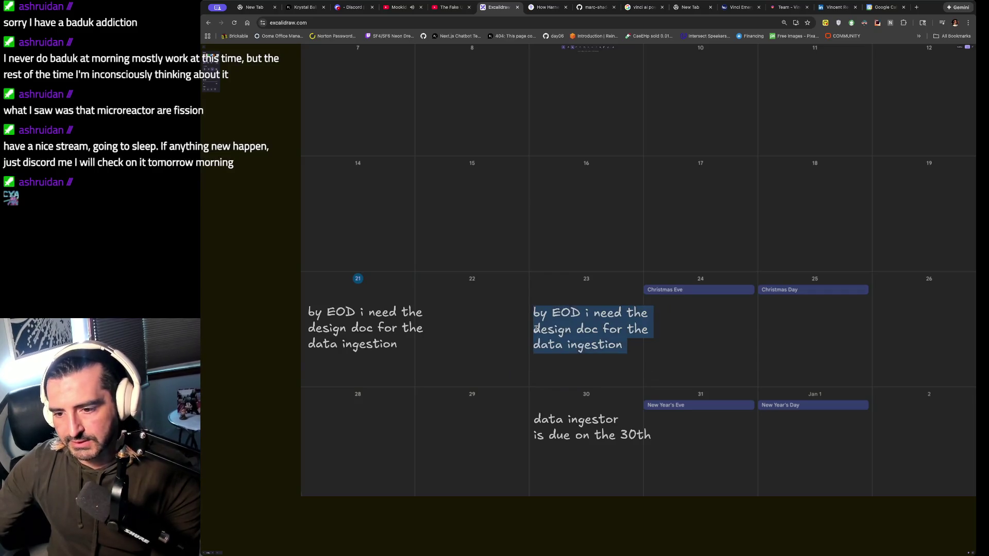
type("Everyth")
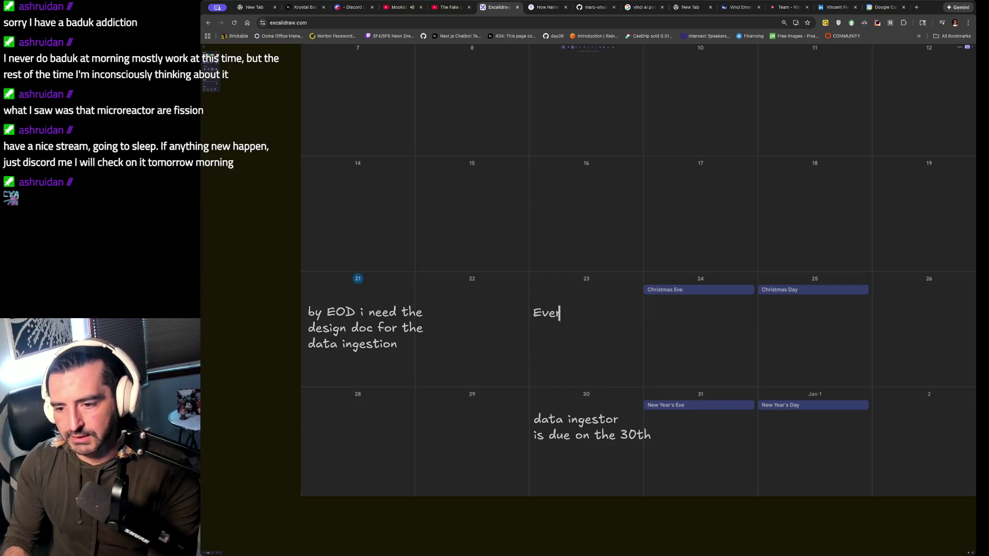
type("ing Ticketed")
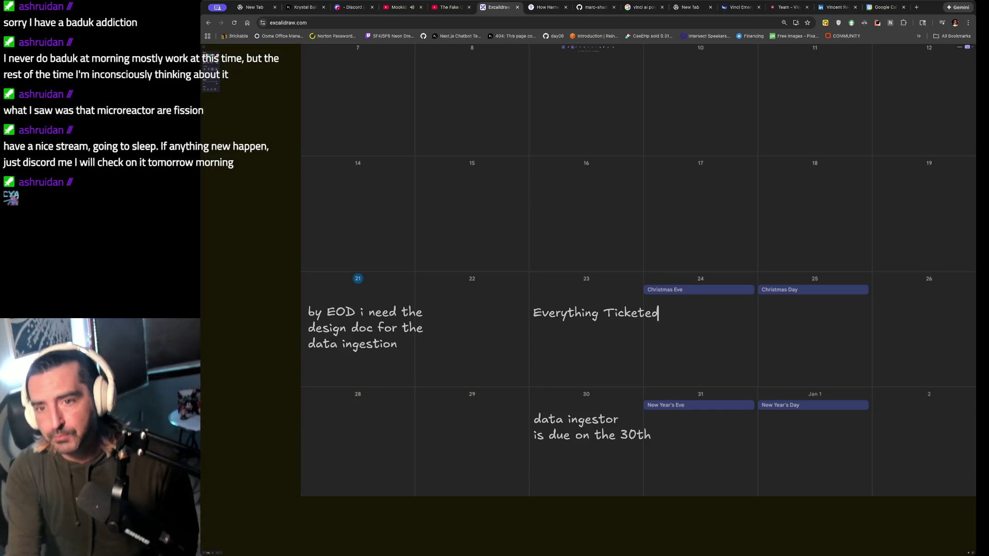
scroll(638, 268, "down", 5)
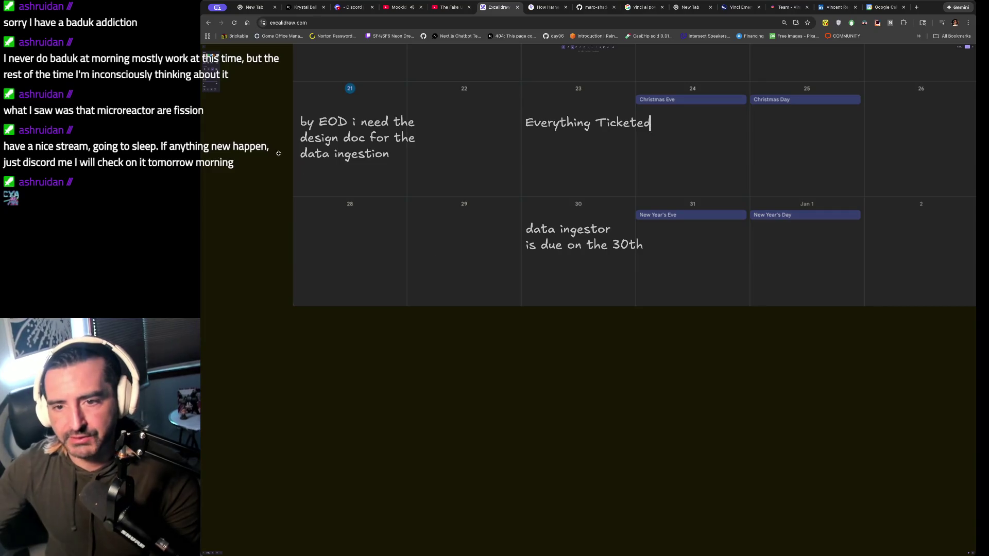
Step: Paste a copy of the design-doc note below the calendar and reduce it to a 'Data Ingestion' heading
double_click(361, 137)
key("ctrl+c")
key("Escape")
key("ctrl+v")
double_click(492, 352)
key("BackSpace")
type("Data")
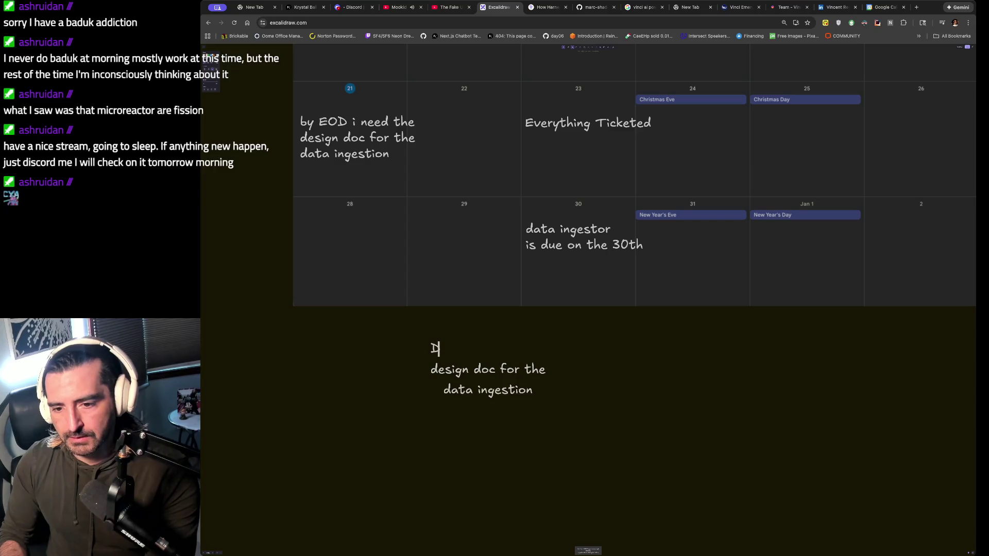
type(" Ingestion")
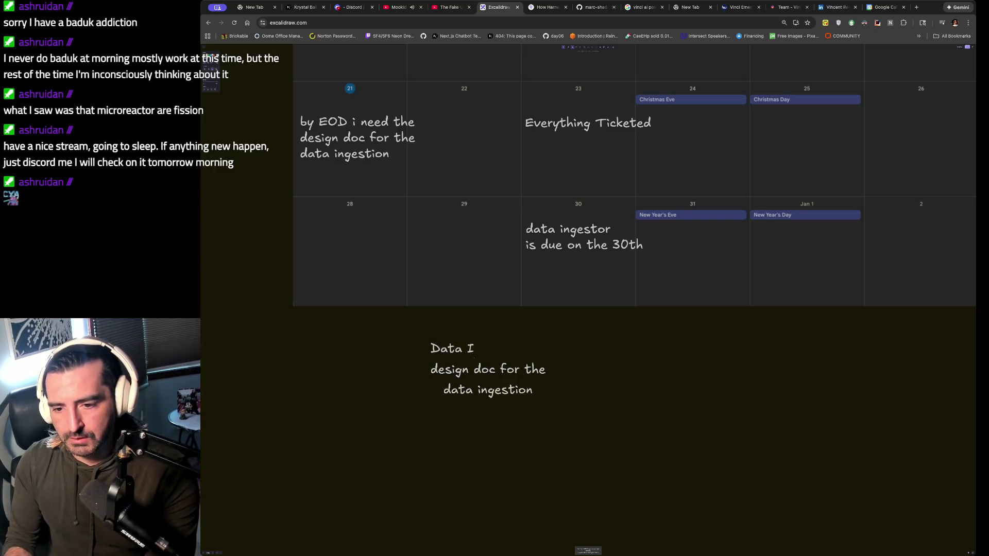
key("Down")
key("Down")
key("shift+Home")
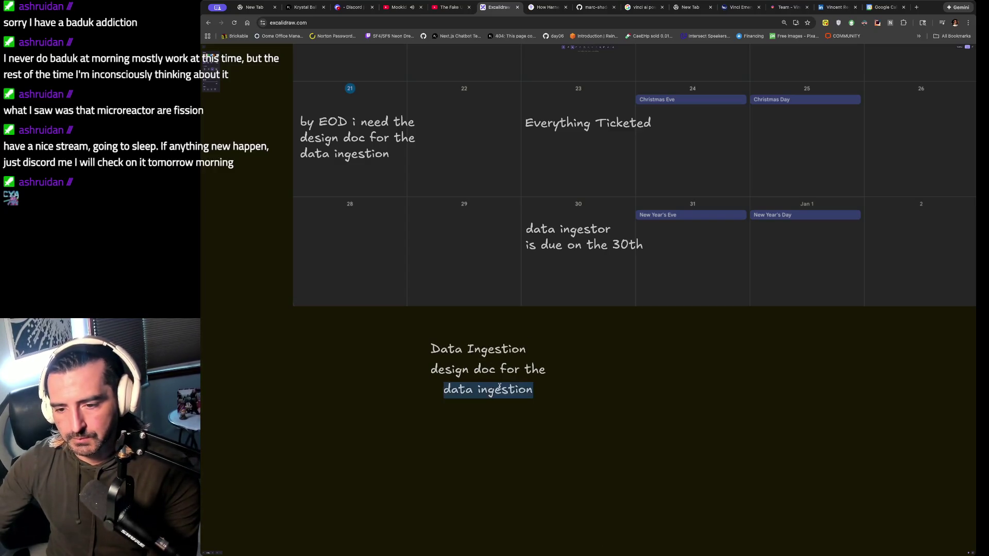
key("BackSpace")
key("shift+Up")
key("BackSpace")
key("BackSpace")
key("Escape")
Step: Add a 'functional requiremetns' line under the heading and delete the leftover text elements
key("ctrl+v")
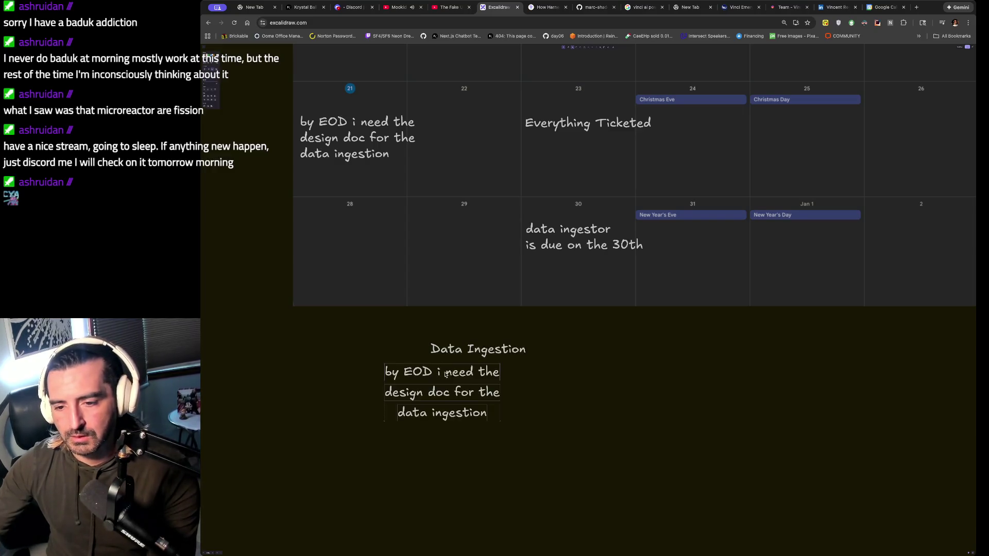
key("Return")
key("BackSpace")
type("functiond")
key("BackSpace")
type("al red")
type("uiremetns")
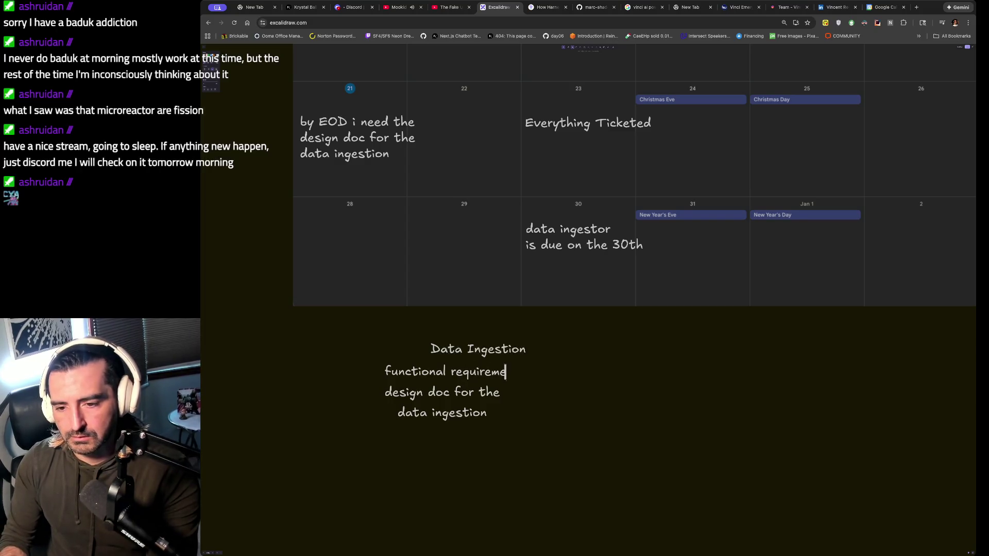
left_click(403, 395)
key("Delete")
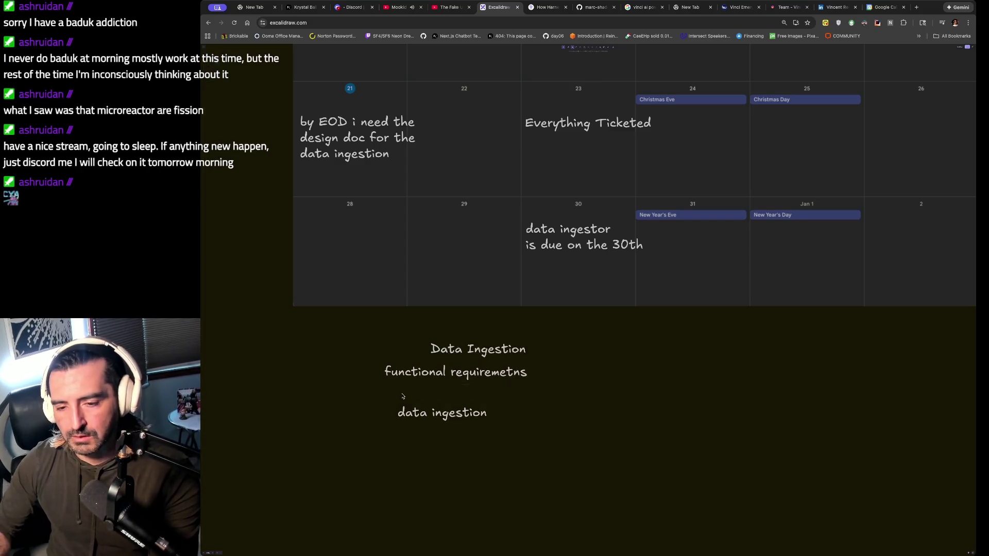
left_click(417, 411)
key("Delete")
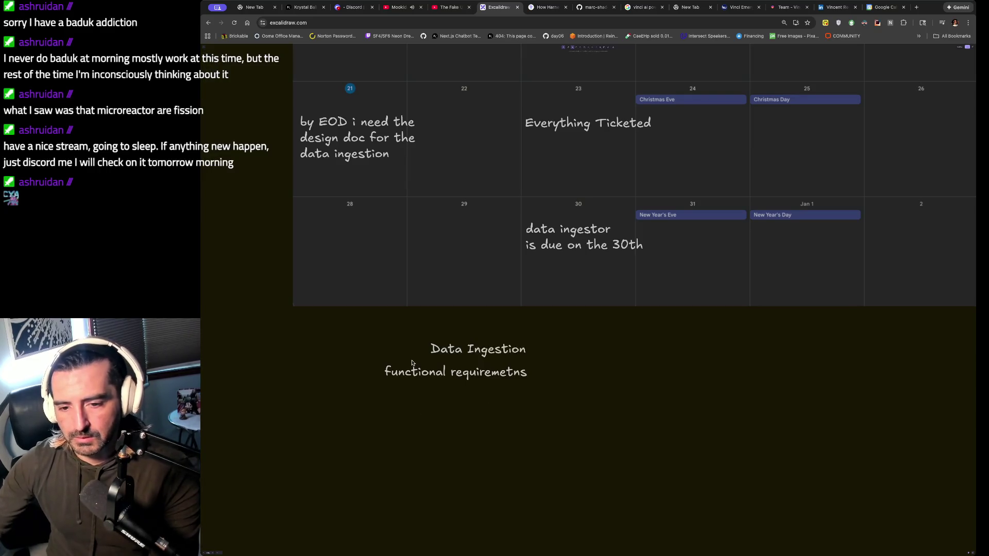
key("ctrl+v")
Step: Place a copy below the requirements line and write the bullet '- stores a data structure in mongodb'
left_click_drag(412, 410, 477, 405)
double_click(477, 404)
key("BackSpace")
type("- stores a data struc")
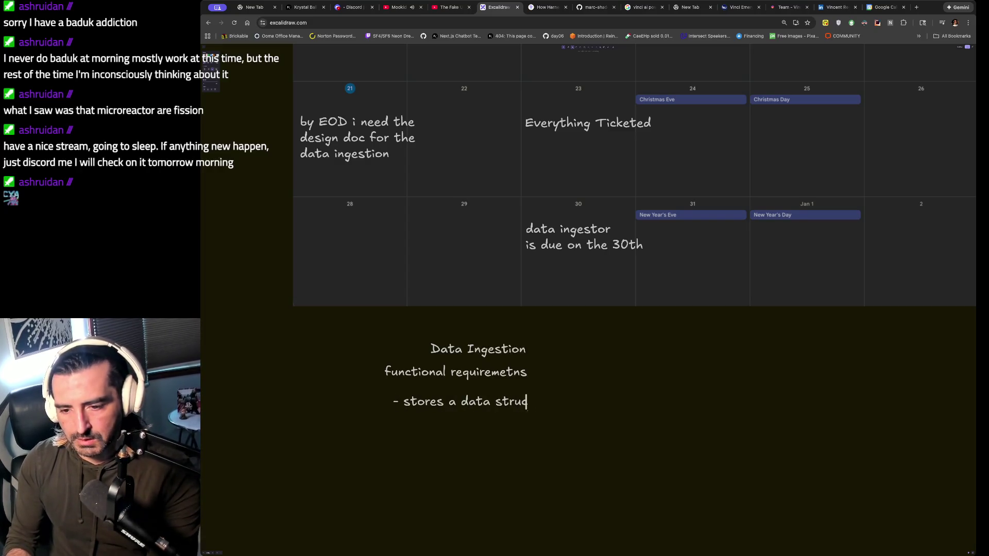
type("ture")
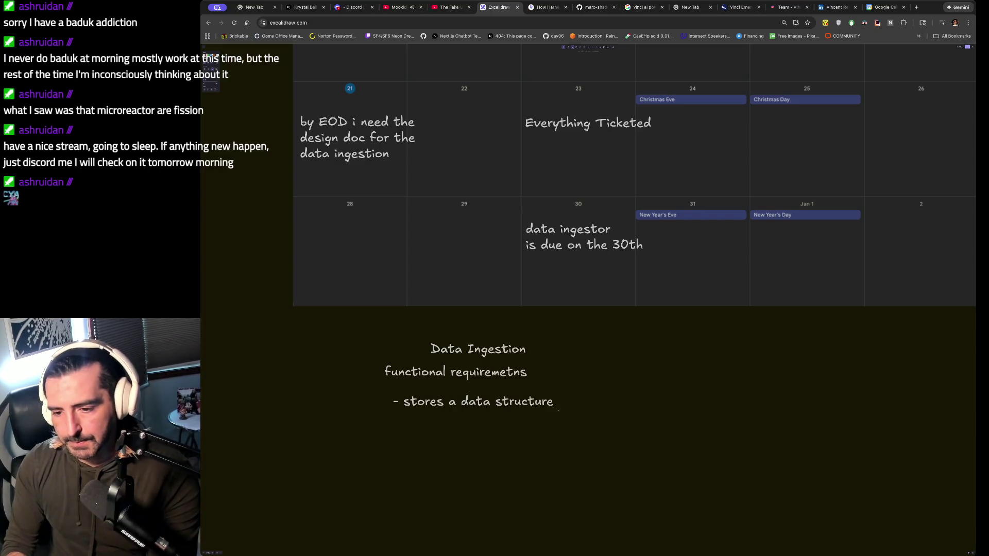
type(" in md")
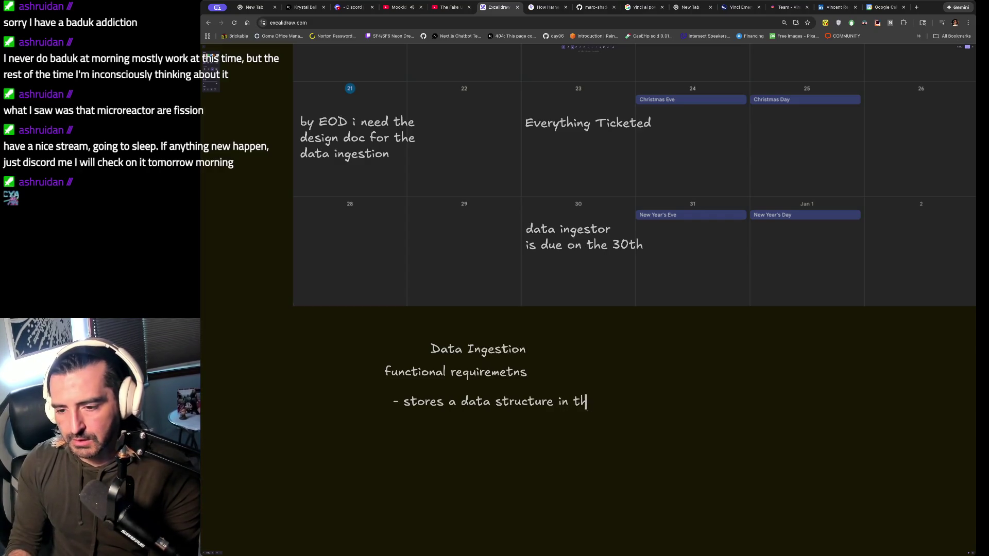
type("ngodb")
key("Return")
type("0")
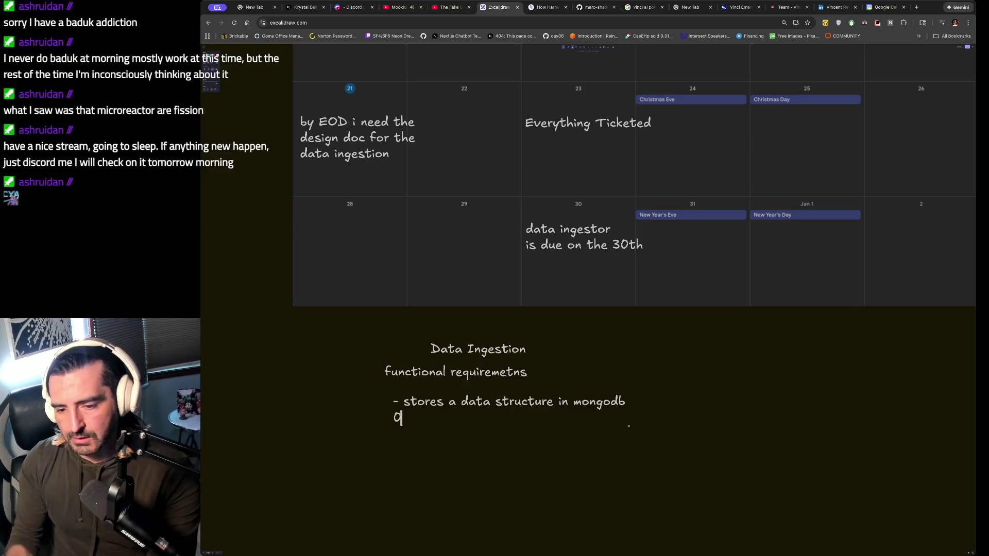
key("BackSpace")
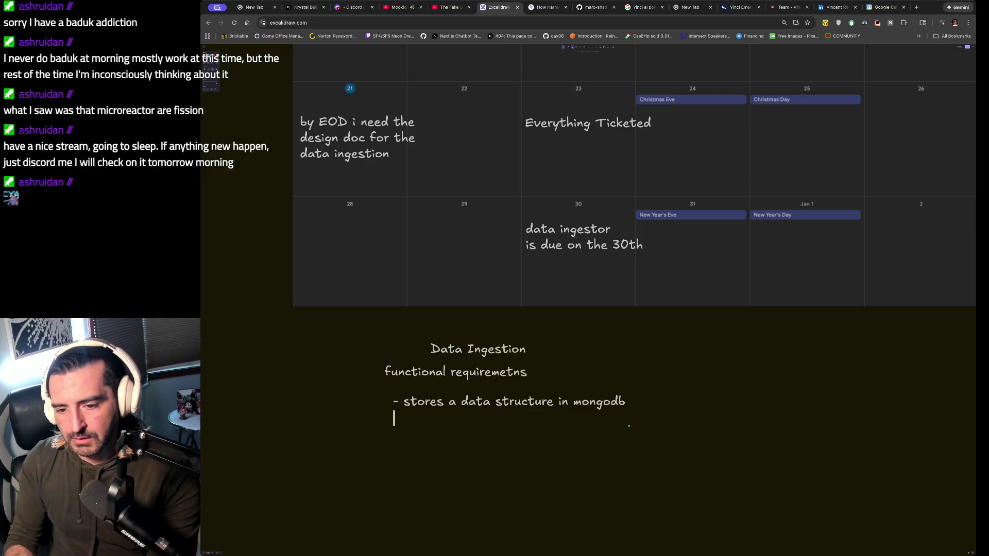
Step: Add a second bullet describing a full API for writeOne, batch?, getOne
type("-")
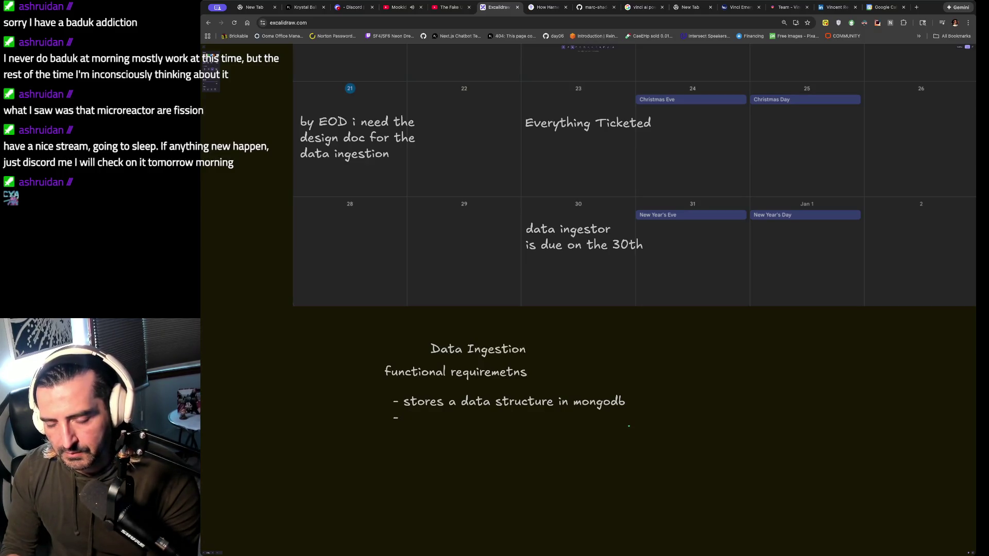
type("full dat")
key("BackSpace")
key("BackSpace")
type("pi for write")
key("BackSpace")
type("e, read,")
key("BackSpace")
key("BackSpace")
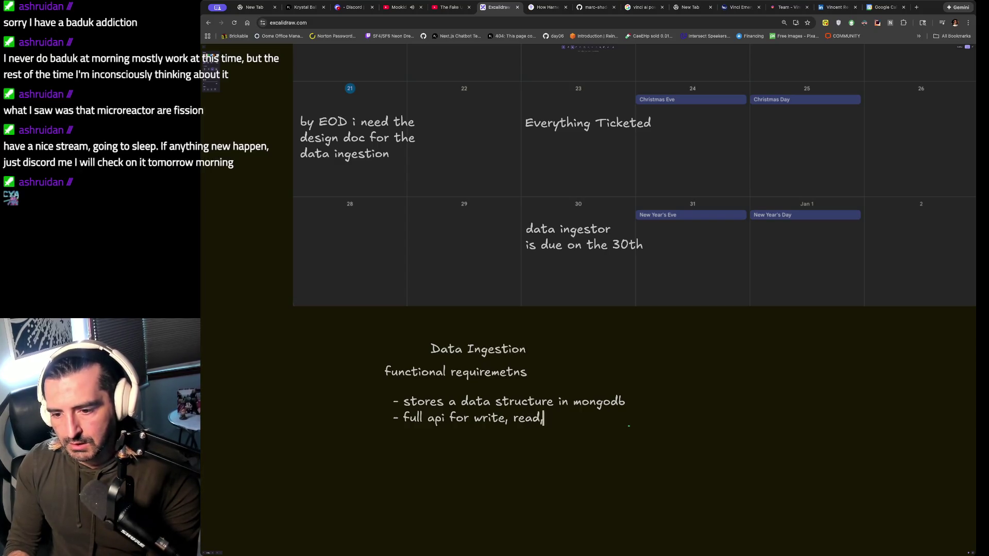
type("One,")
key("BackSpace")
key("BackSpace")
key("BackSpace")
type("getOne,")
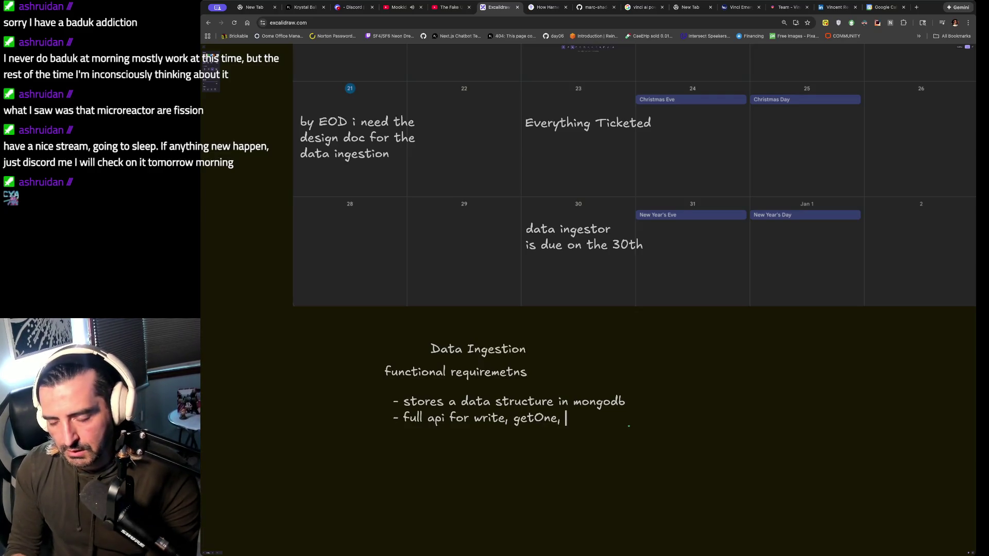
key("Left")
key("Left")
key("Left")
key("Left")
key("Left")
key("Left")
type("One, batch?")
key("BackSpace")
key("Right")
key("Right")
key("Right")
key("Right")
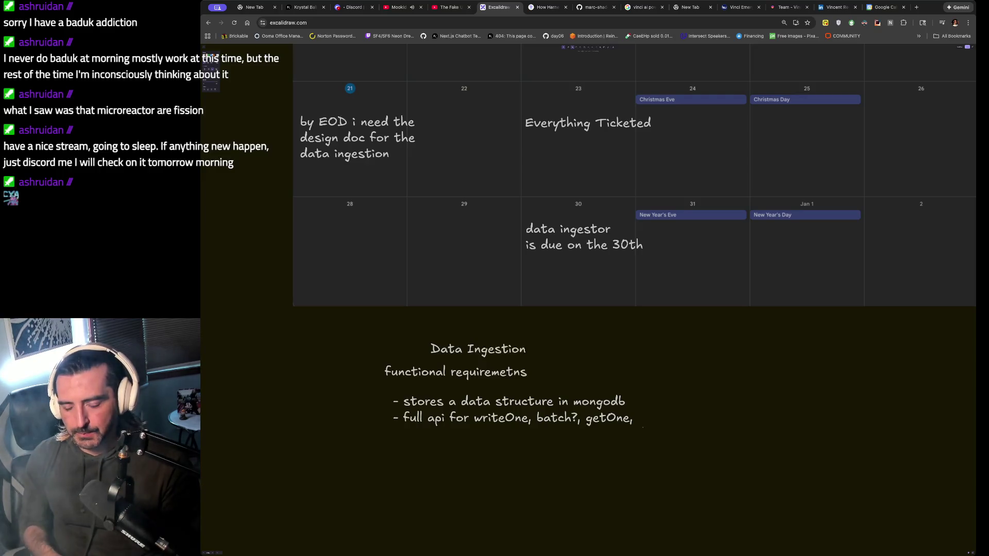
Step: Finish the list and place a copy of the requirements line to the right as a second heading
key("Return")
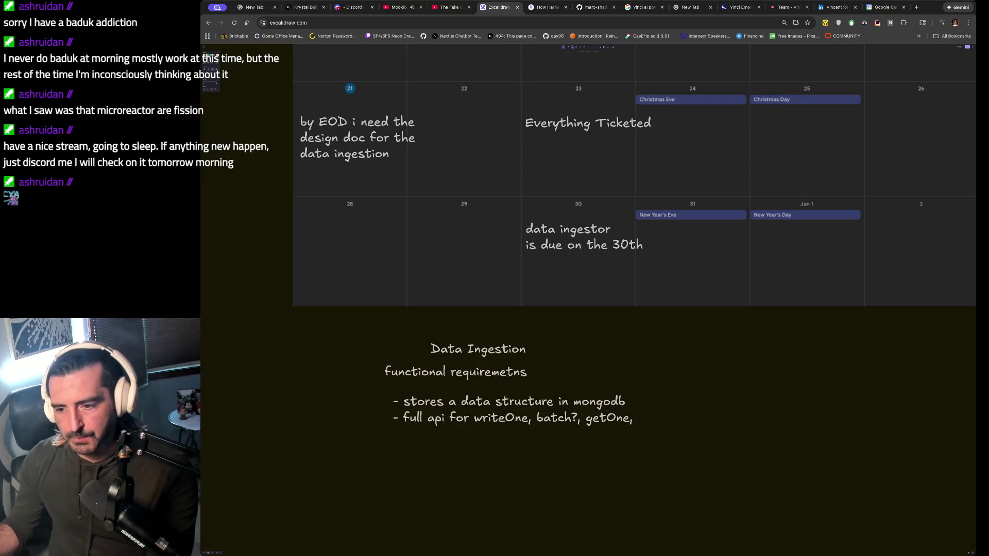
key("Escape")
key("ctrl+v")
left_click_drag(597, 379, 750, 367)
Step: Retitle the copied heading 'Non-Fundtional Requiremtns' and paste the first bullet's text beneath it
double_click(718, 364)
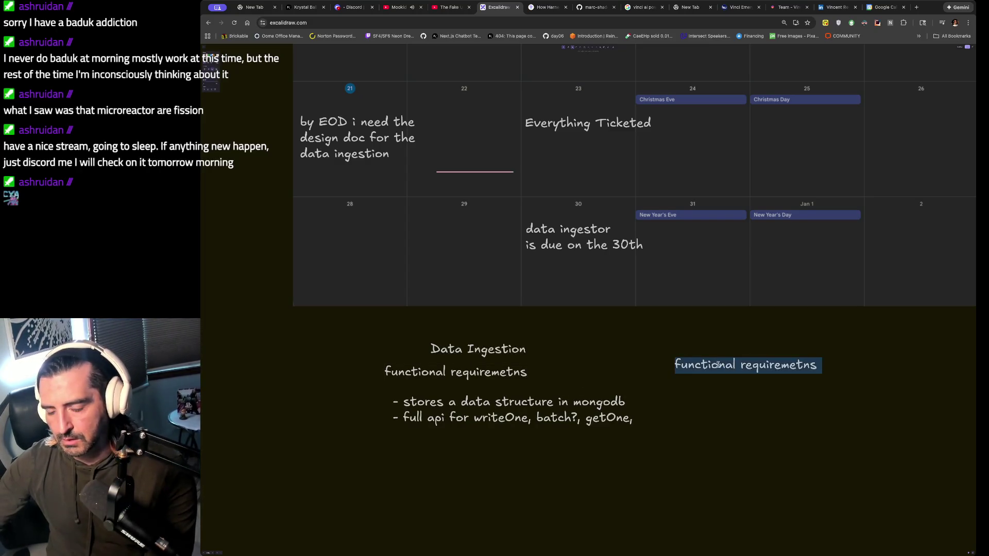
type("Non-Fund")
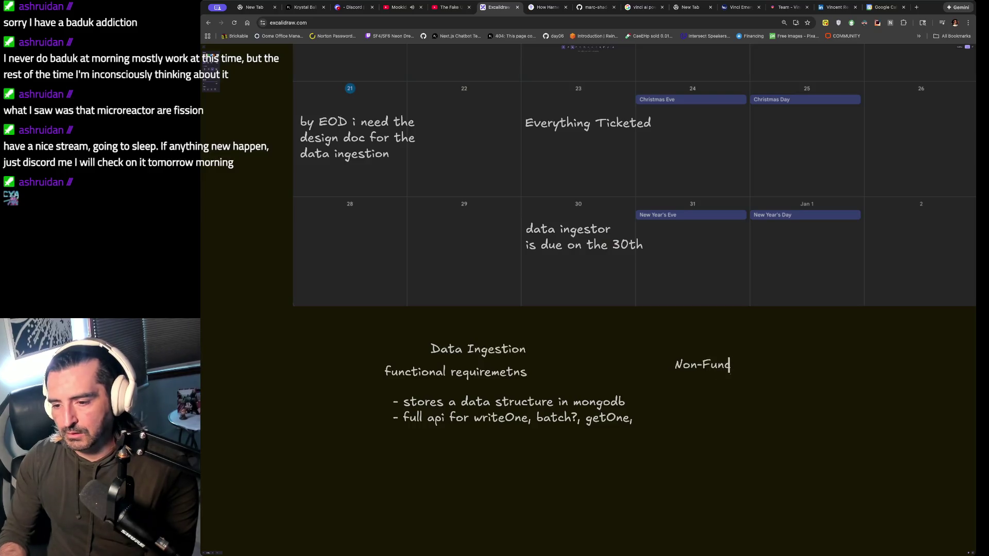
type("tional Requiremtns")
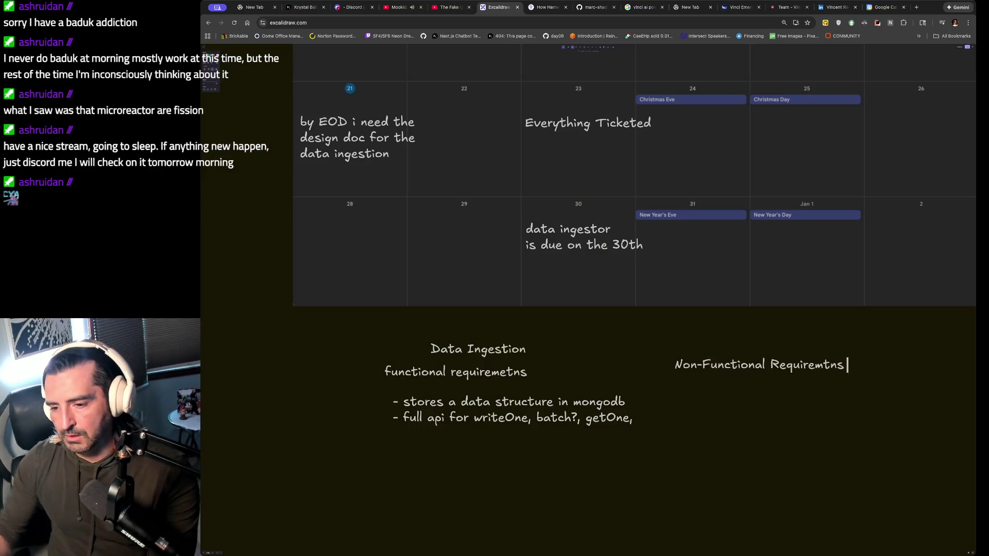
double_click(541, 403)
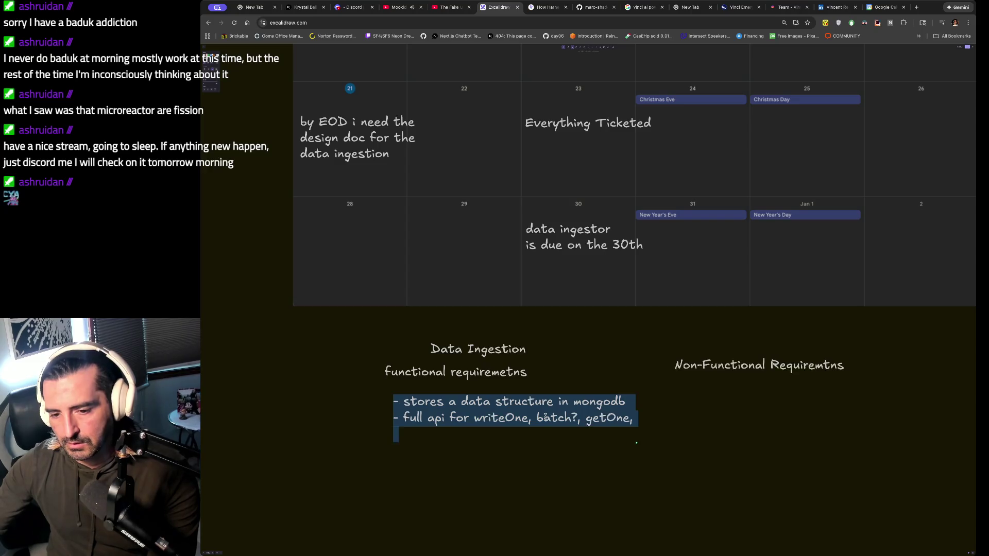
left_click(545, 417)
double_click(545, 417)
double_click(523, 402)
left_click_drag(626, 401, 403, 402)
key("ctrl+c")
left_click(784, 420)
key("ctrl+v")
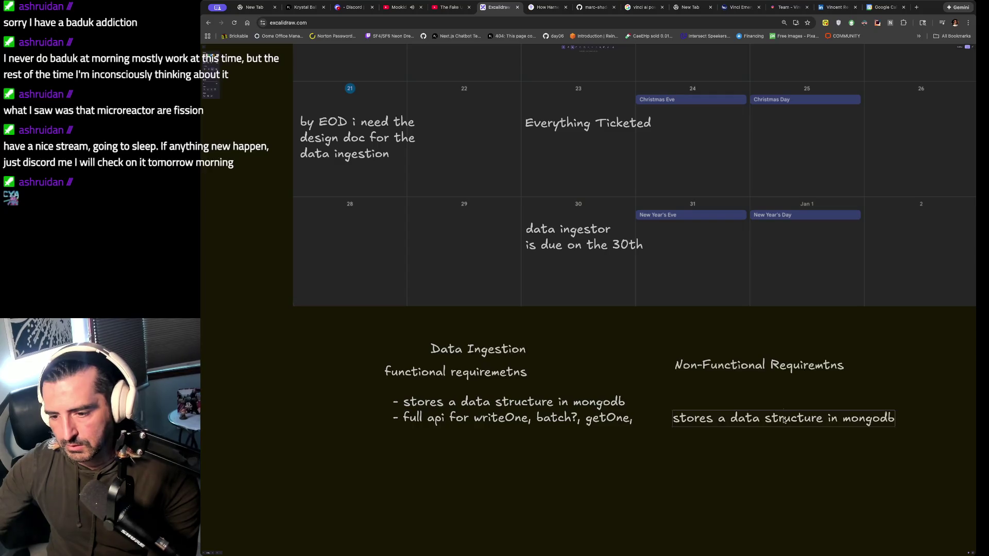
left_click_drag(715, 414, 718, 403)
Step: Write non-functional bullets 'should write quickly' and '(365* 3)*2 this many writes'
double_click(710, 404)
type("-")
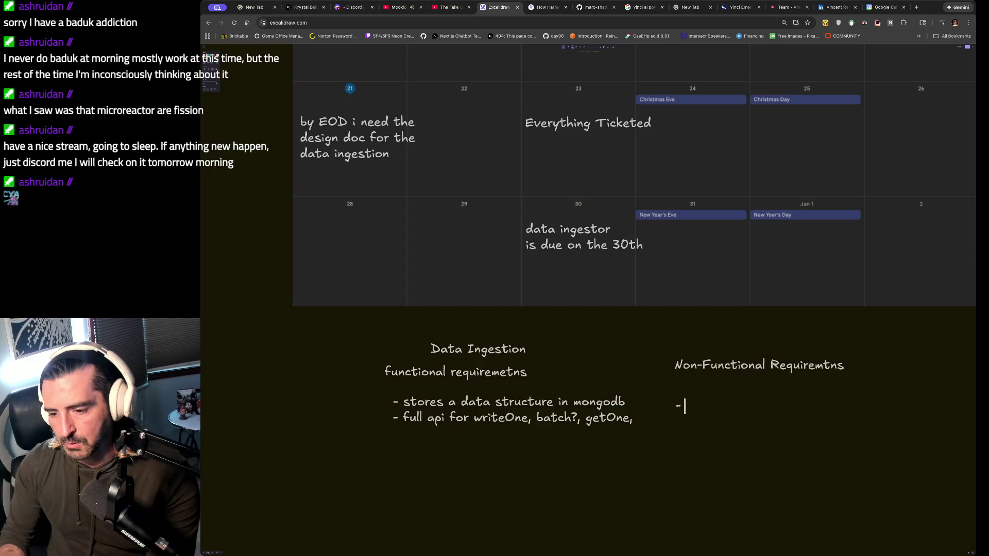
type(" shd")
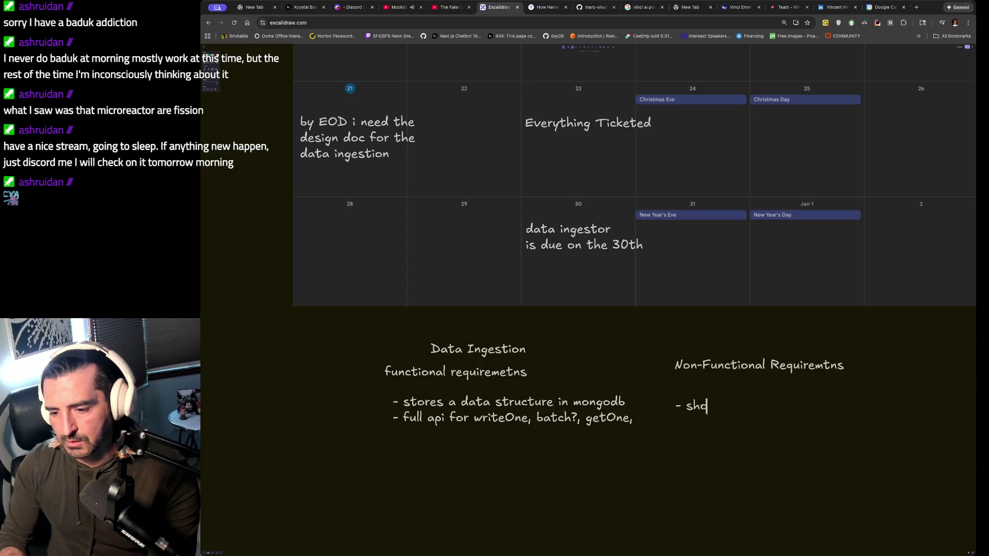
type("uld write")
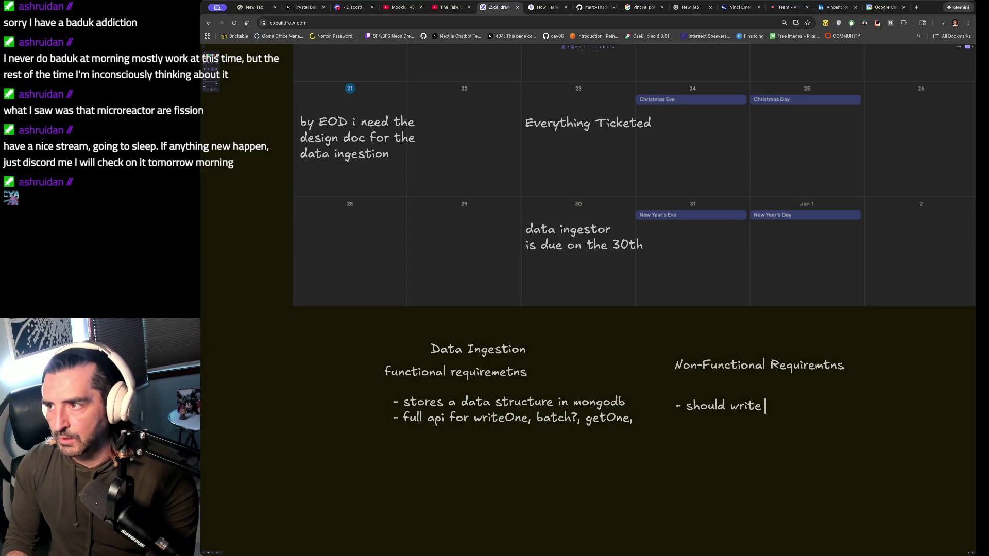
type("d")
type("ly")
key("Return")
type("-")
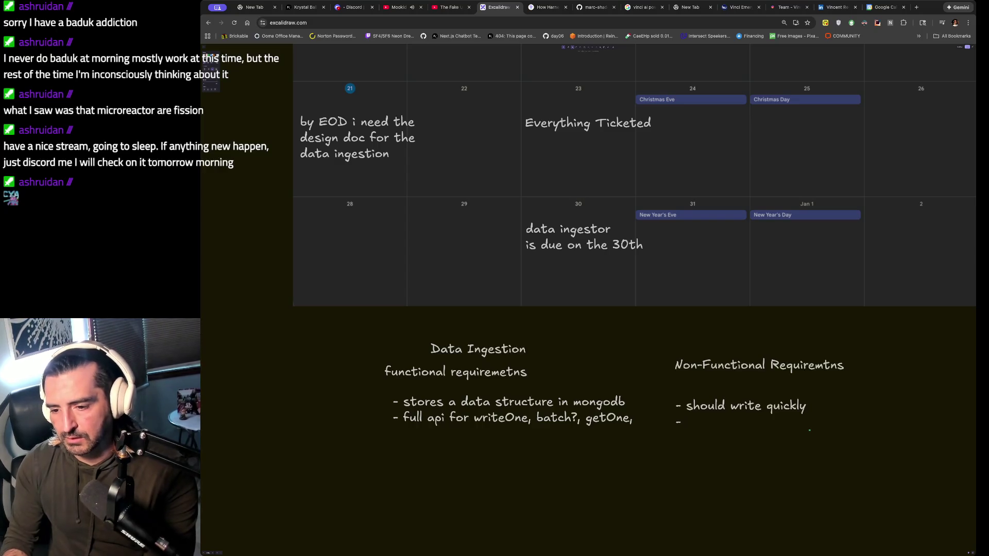
type("3")
type("d")
key("BackSpace")
type("6")
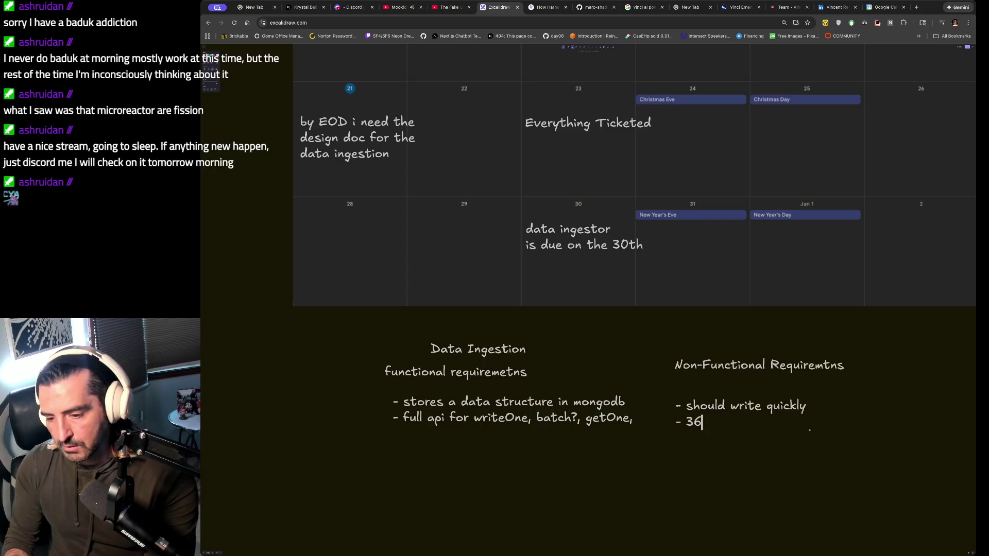
type("5* ")
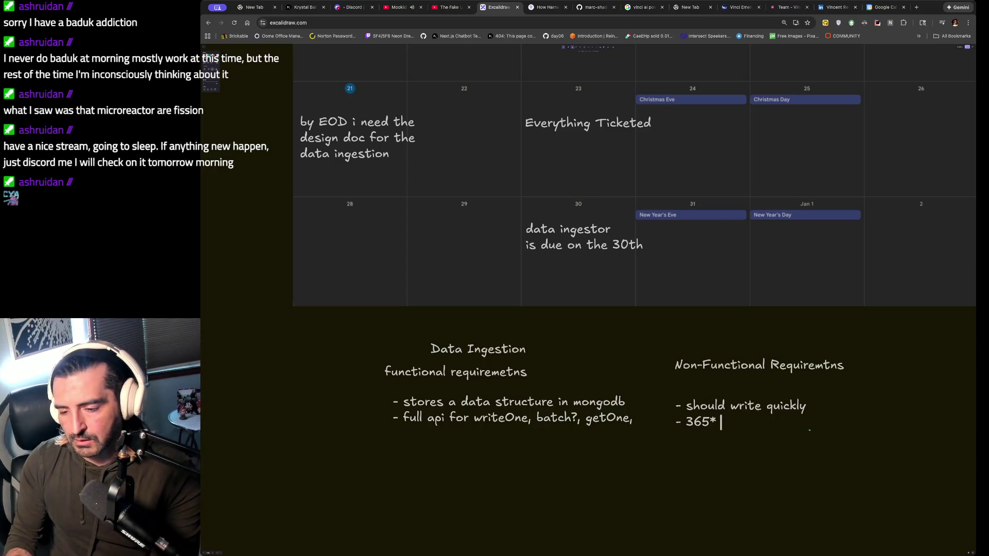
type("3)*2")
key("Left")
key("Left")
key("Left")
key("Left")
key("Left")
type("(")
key("Right")
key("Right")
key("Right")
key("Right")
key("Right")
key("Right")
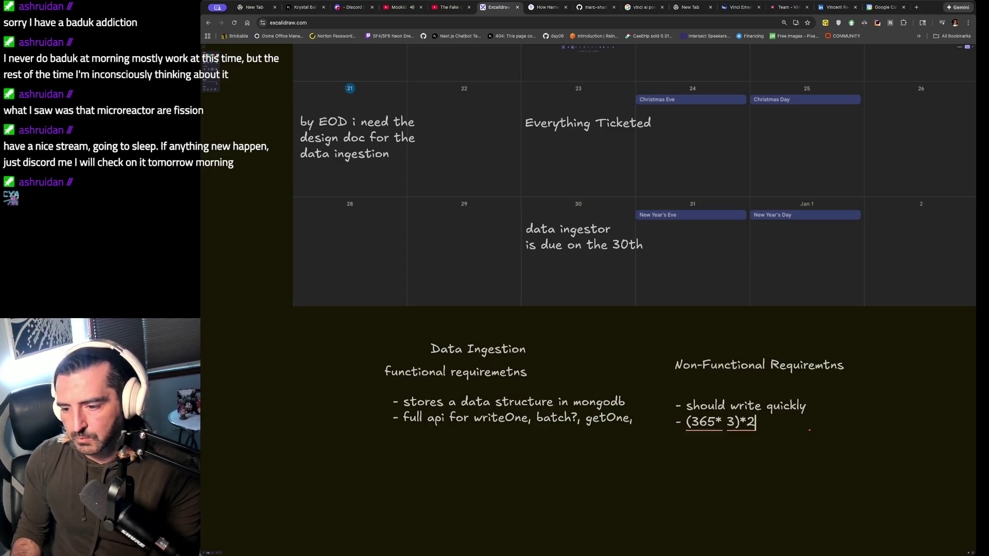
type("this many writes")
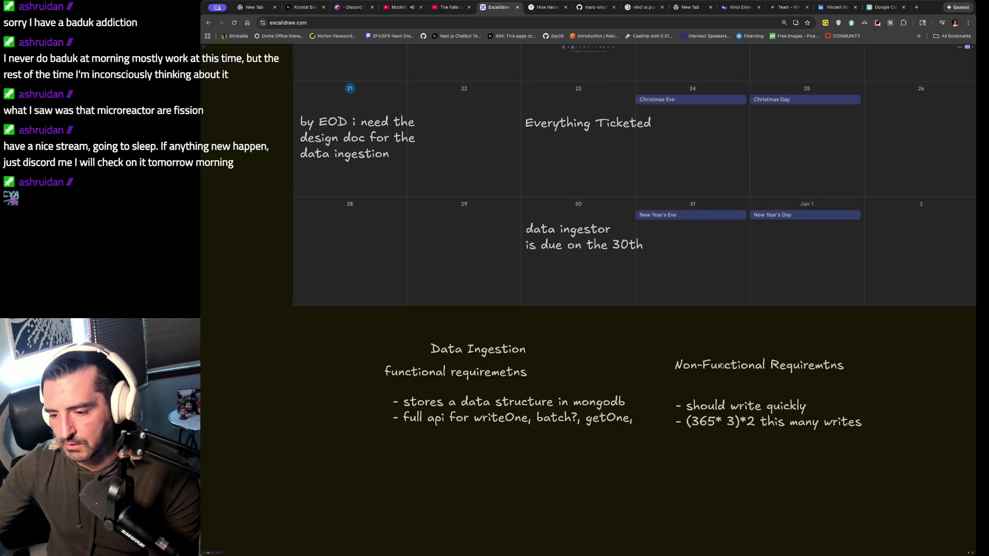
key("Escape")
Step: Duplicate the functional requirements block and move the copy below the original list
left_click_drag(688, 423, 863, 423)
left_click(848, 422)
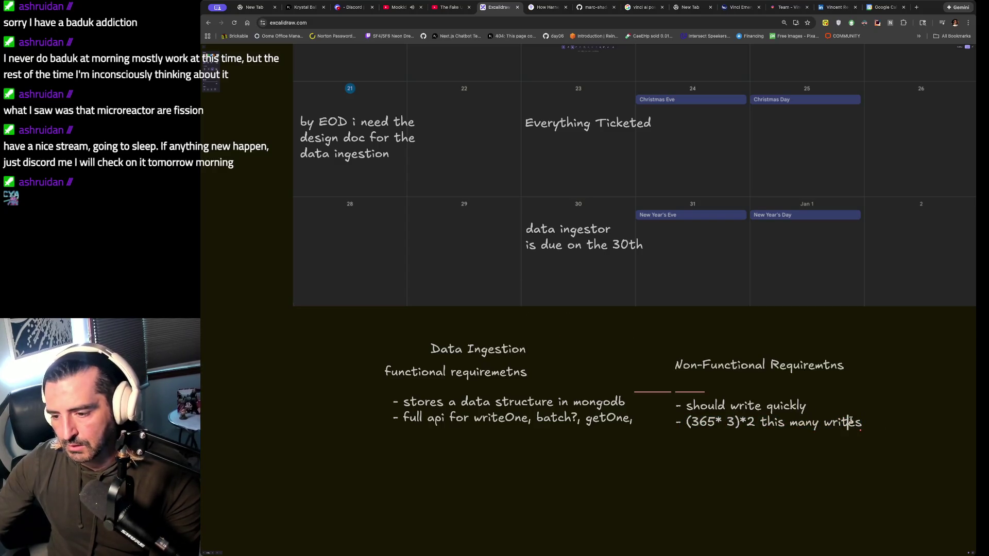
left_click(511, 405)
key("ctrl+c")
key("ctrl+v")
left_click_drag(485, 466, 519, 473)
double_click(716, 421)
Step: Replace the duplicate block's text with the '(365* 3)*2 this many writes' line and drag it lower
left_click(691, 421)
left_click_drag(676, 422, 860, 426)
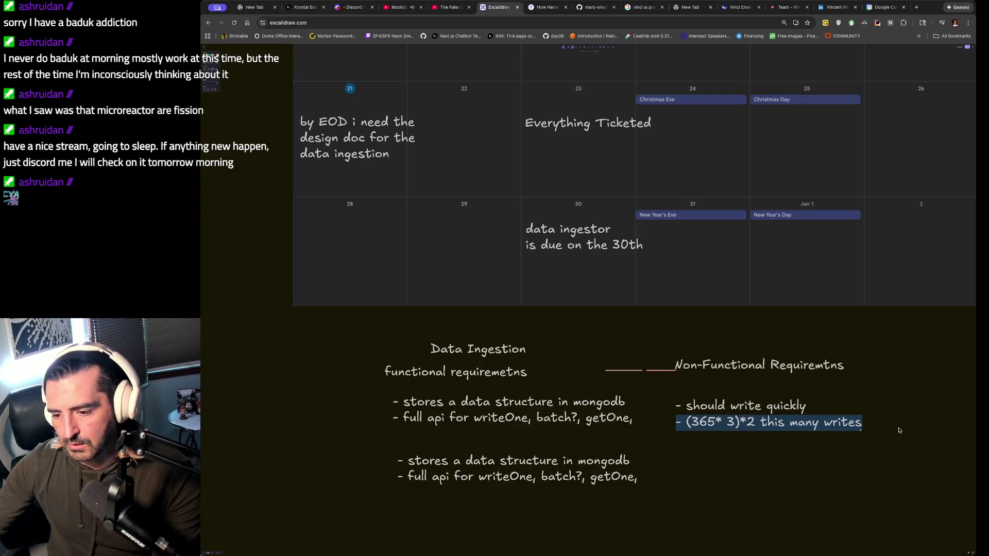
left_click(473, 482)
key("Return")
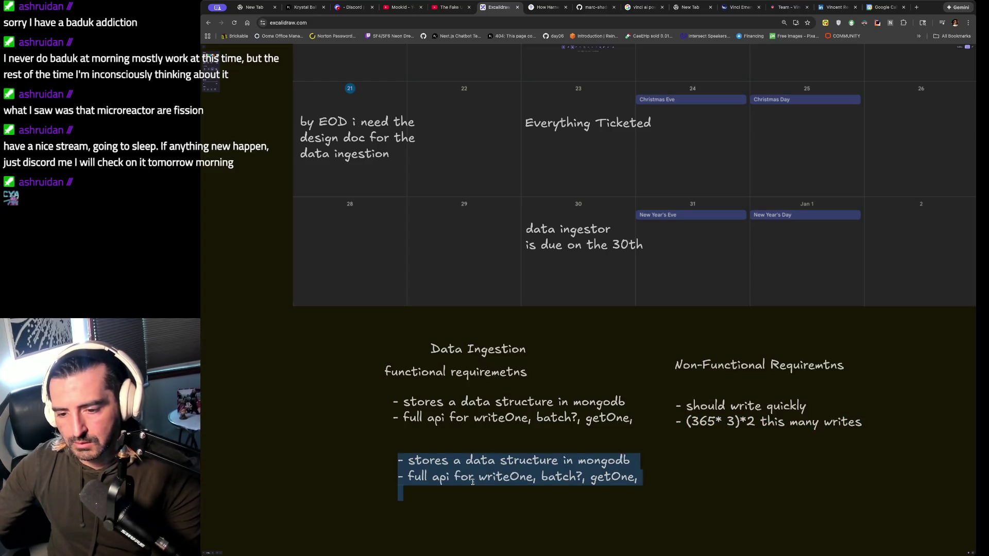
key("ctrl+v")
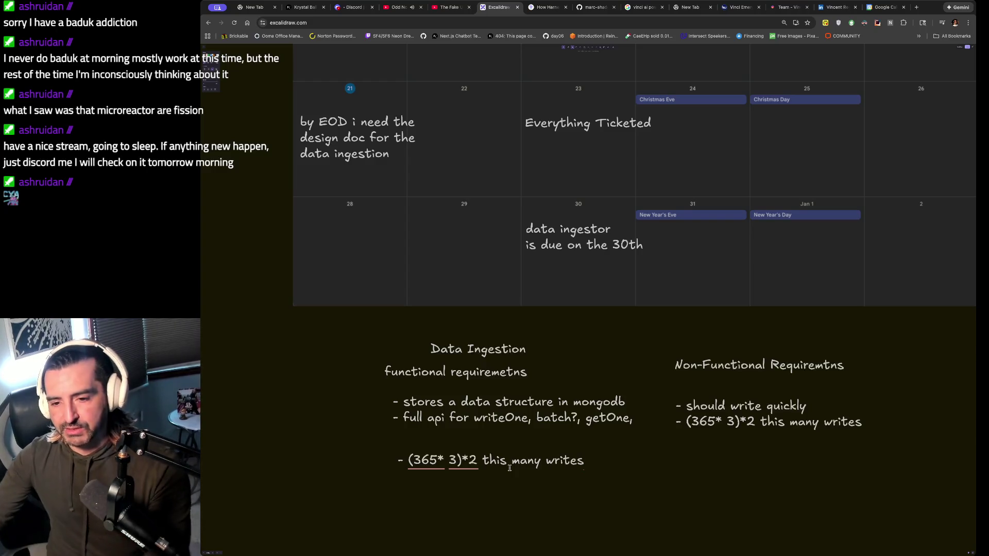
key("Escape")
left_click_drag(438, 460, 433, 520)
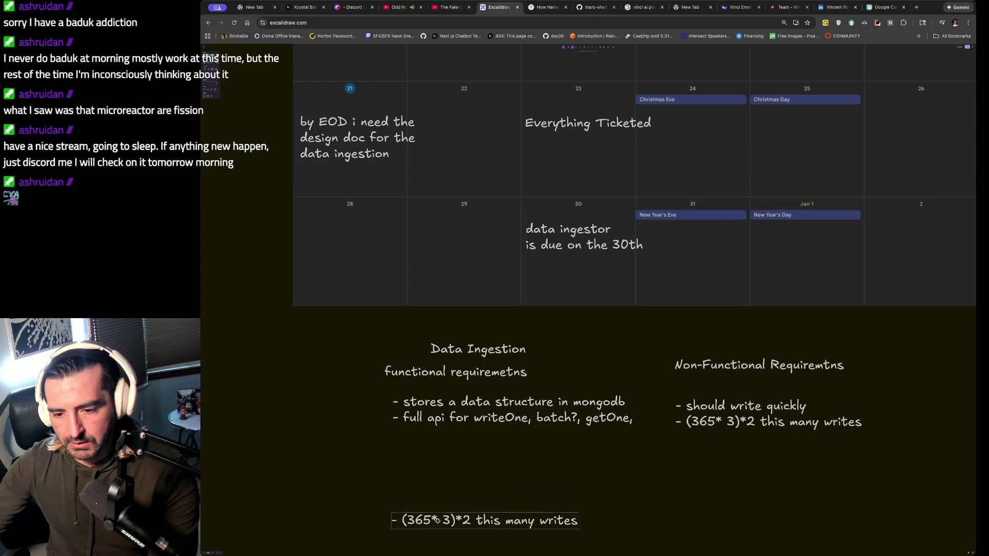
double_click(438, 422)
left_click(631, 418)
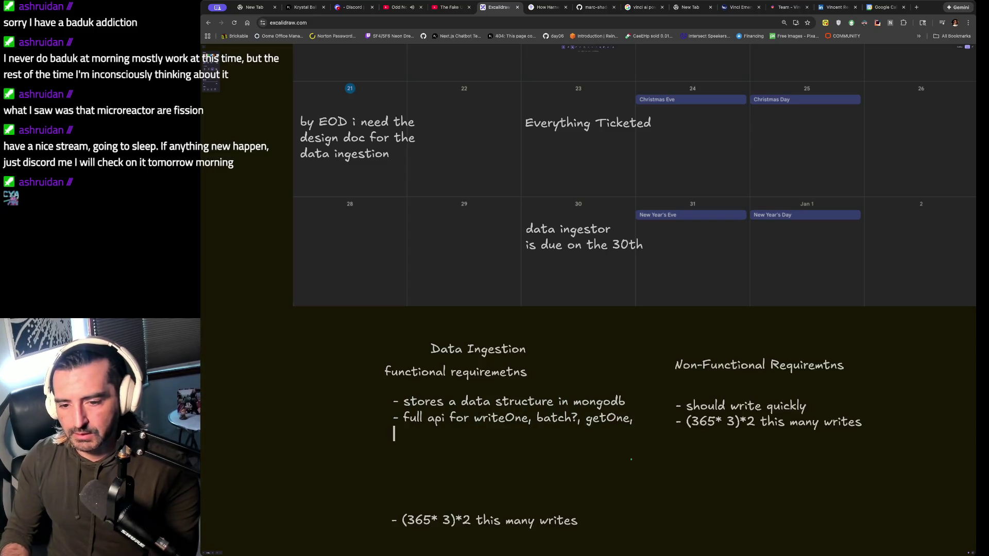
Step: Add the 'embedOne (batchEmbed) openaAI' item with 'emedding small' on its own line
type("embed with")
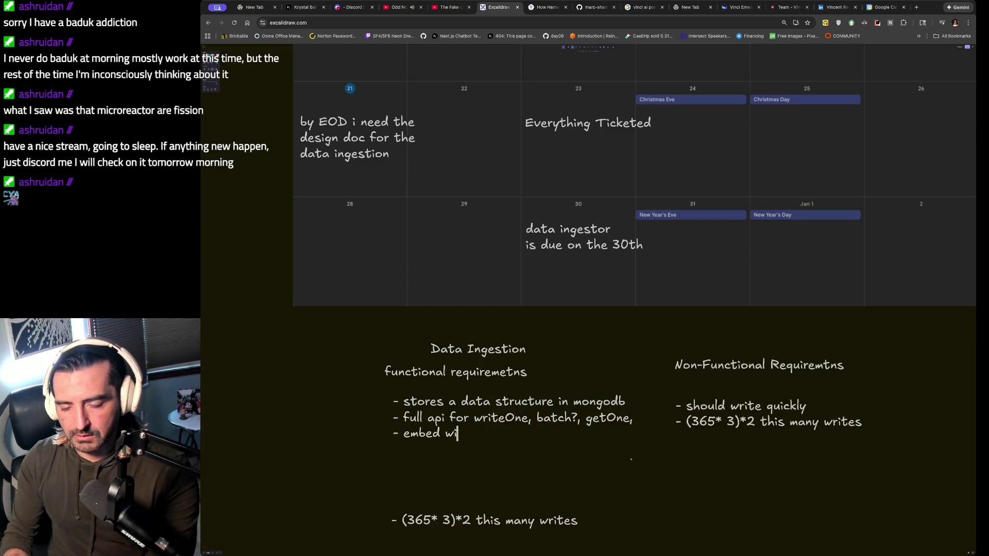
key("BackSpace")
key("BackSpace")
key("BackSpace")
type("One (")
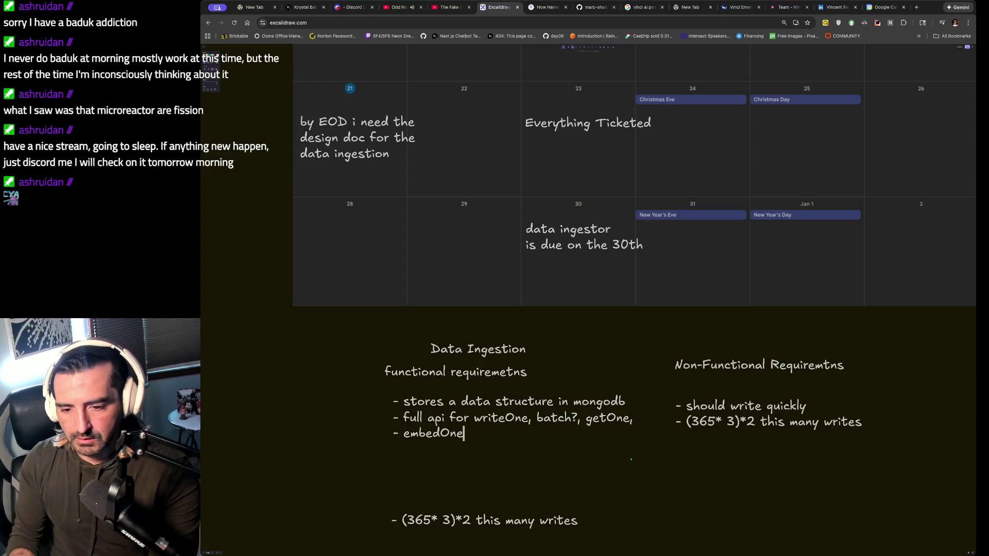
type("embed")
key("BackSpace")
key("BackSpace")
key("BackSpace")
type("batchEmbed")
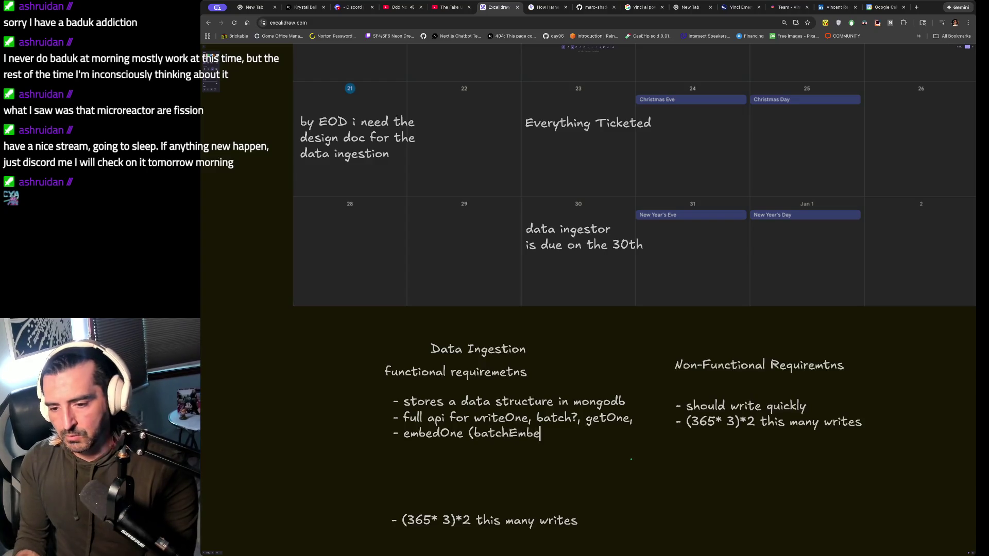
type(") opena")
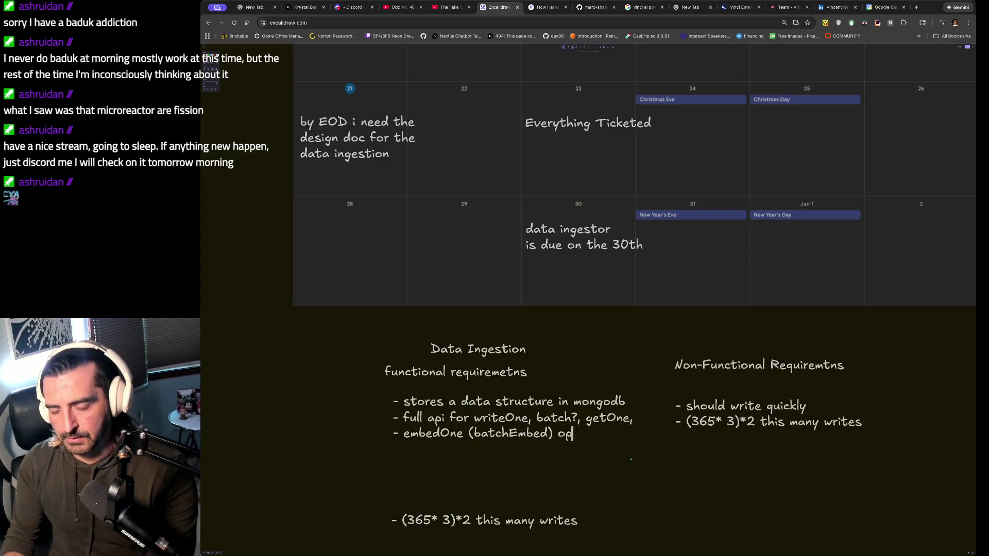
type("AI")
key("BackSpace")
key("BackSpace")
type("AI ")
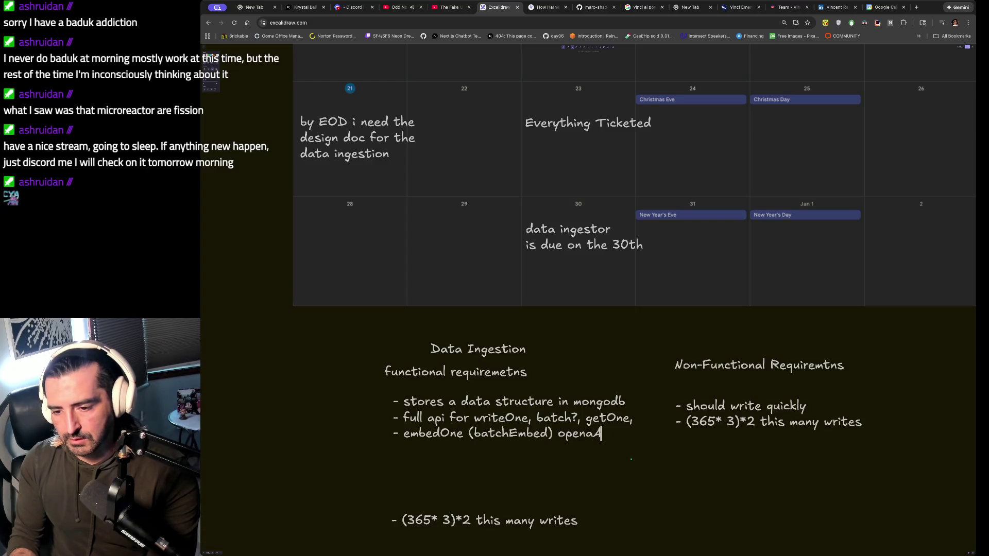
type("embeddin")
key("BackSpace")
key("BackSpace")
key("BackSpace")
type("ed")
key("BackSpace")
key("BackSpace")
type("edding")
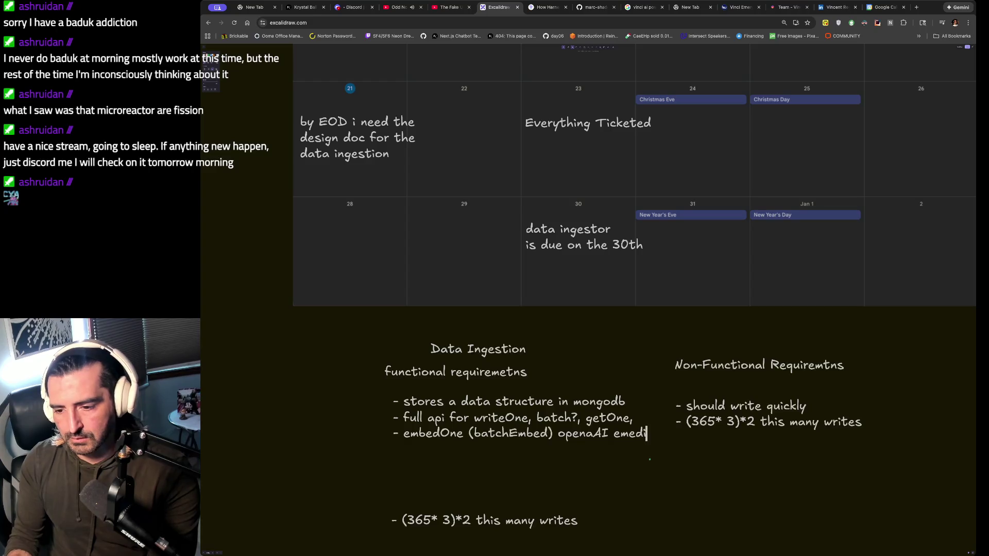
type(" small")
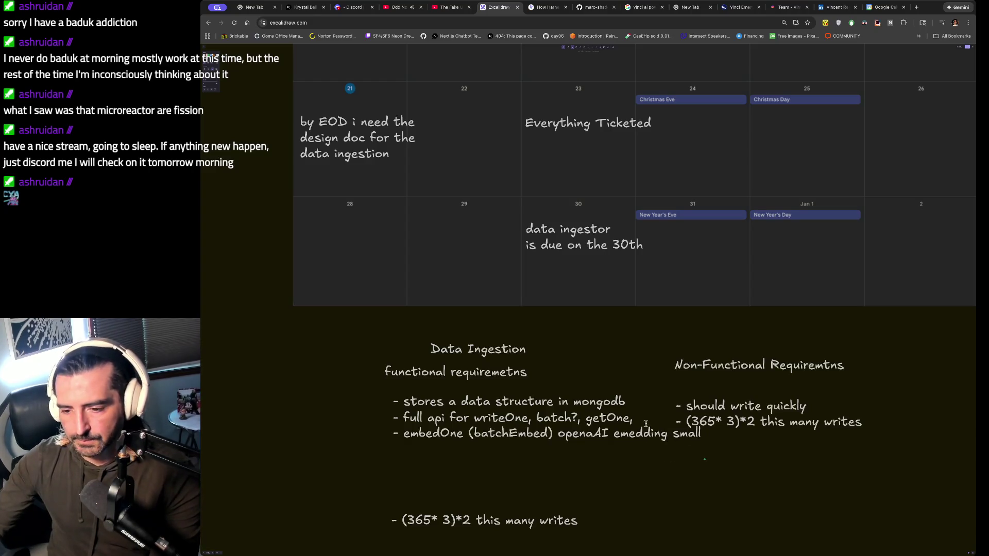
left_click(616, 433)
key("Return")
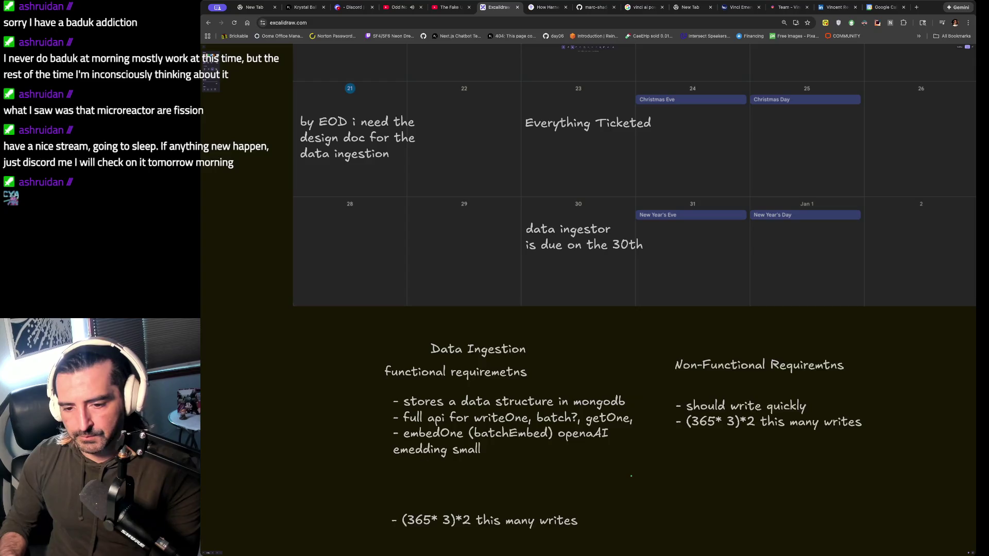
key("End")
key("Escape")
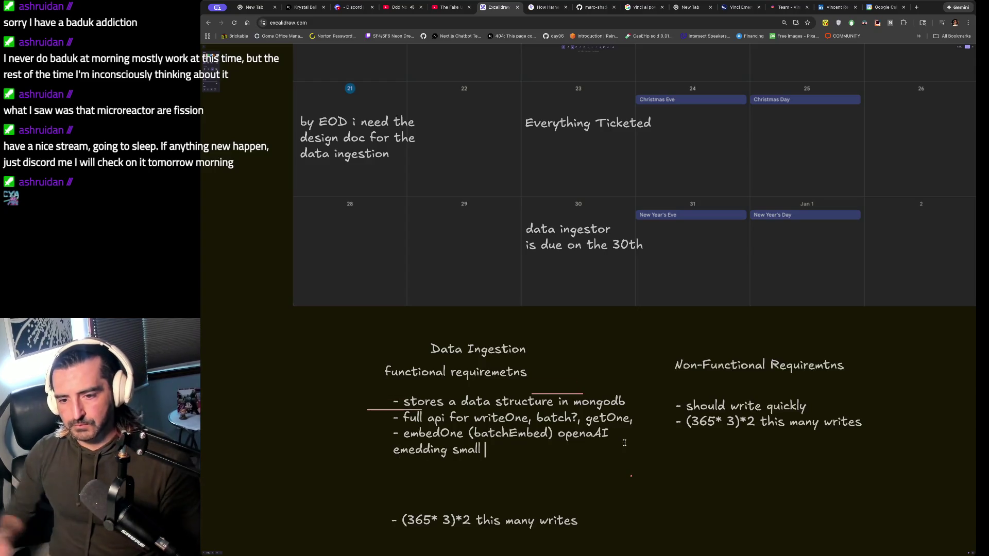
Step: Append '- get one route done' to the functional requirements list
left_click(412, 402)
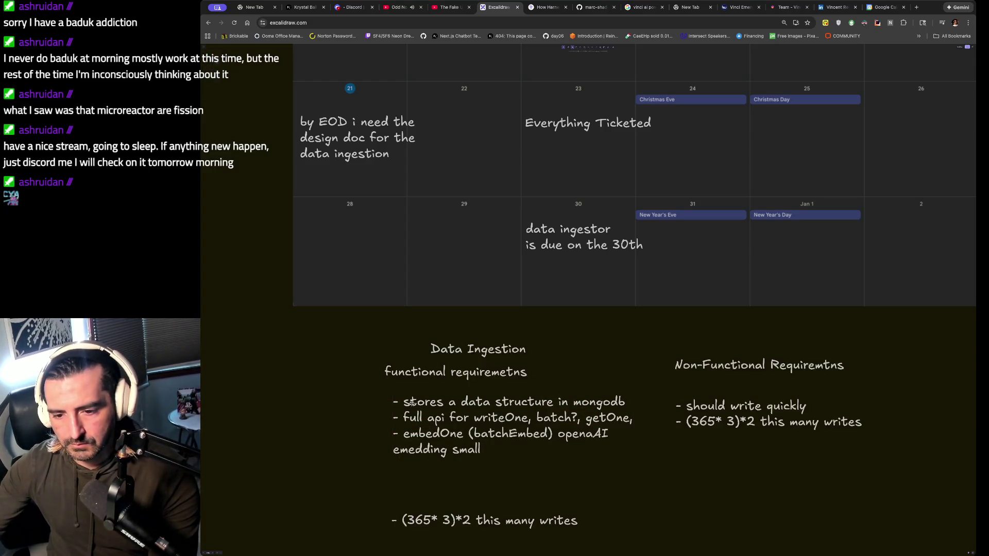
key("Return")
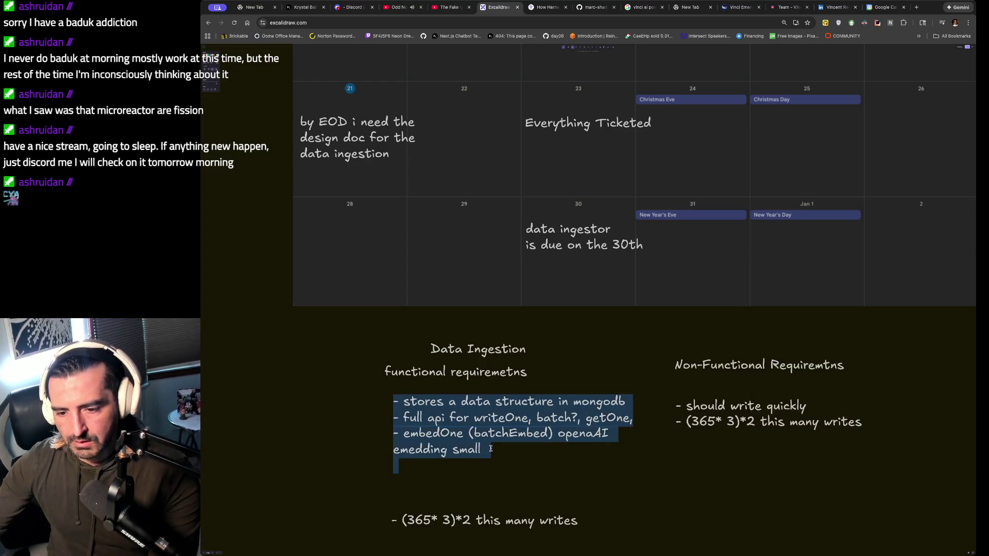
left_click(631, 473)
type("- get one route done")
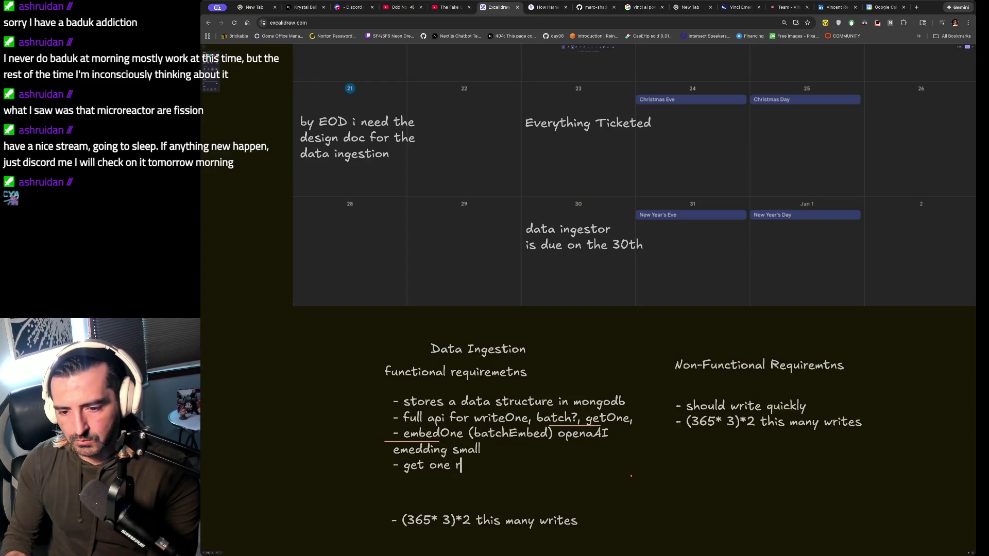
key("Escape")
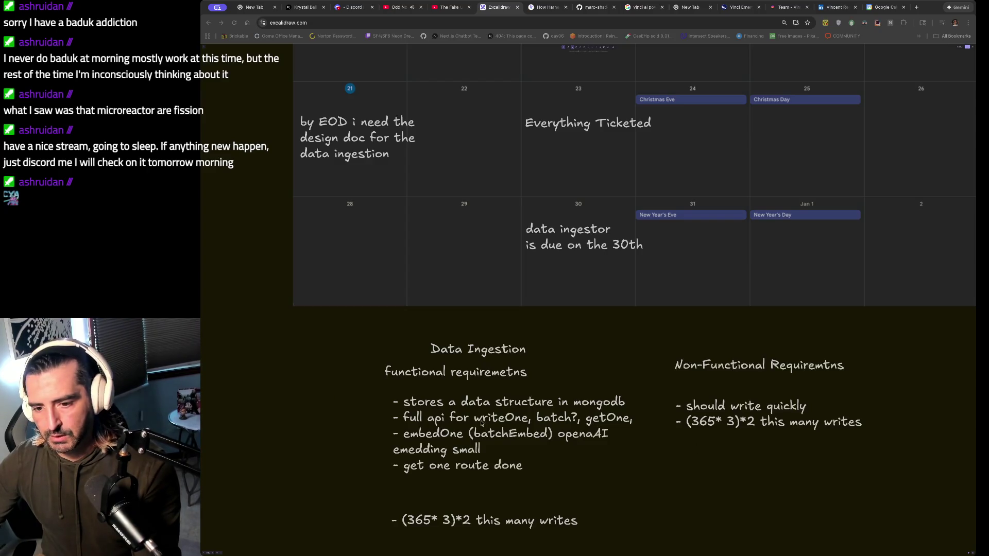
Step: Nudge the calendar screenshot up and left, then open GitHub in a new tab
scroll(466, 419, "down", 5)
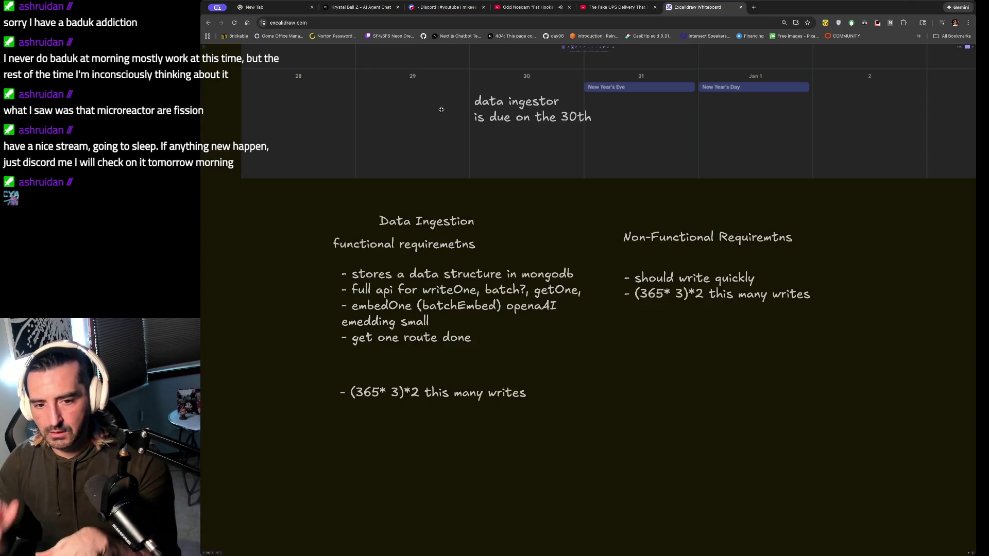
left_click_drag(442, 109, 430, 100)
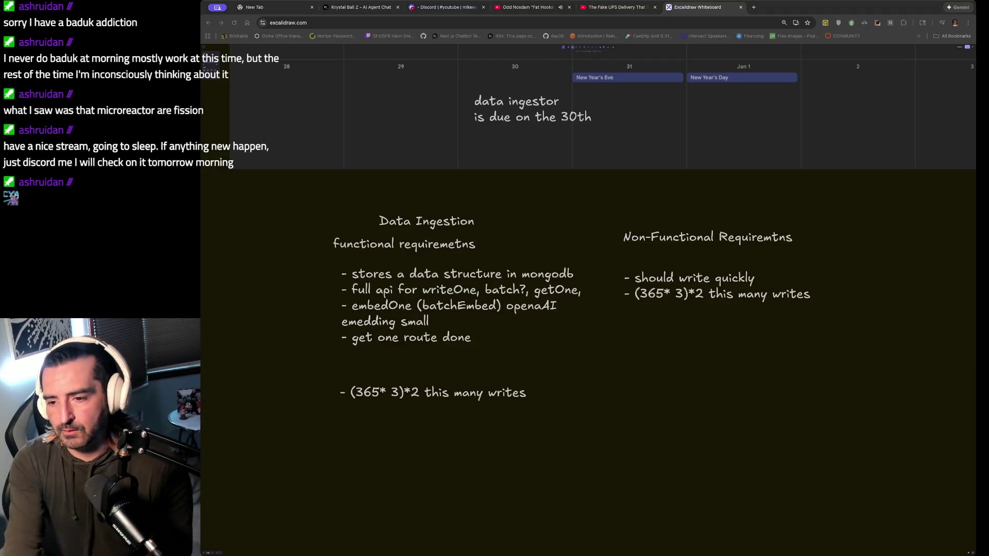
key("ctrl+t")
type("github.com/caderek/aoc2024/tree/main/src/day06")
key("Return")
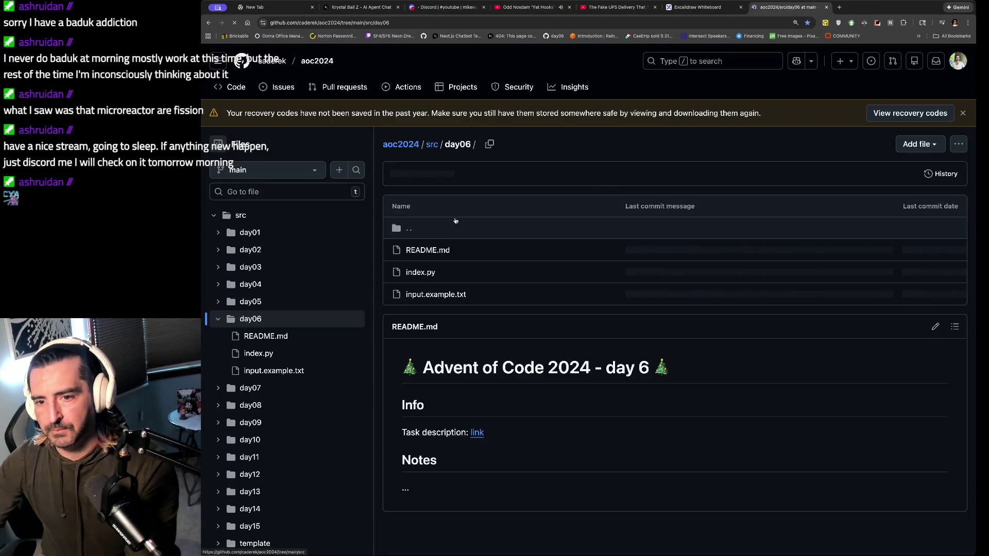
Step: From Your repositories, open document_ingestion and copy its SSH clone URL
left_click(957, 57)
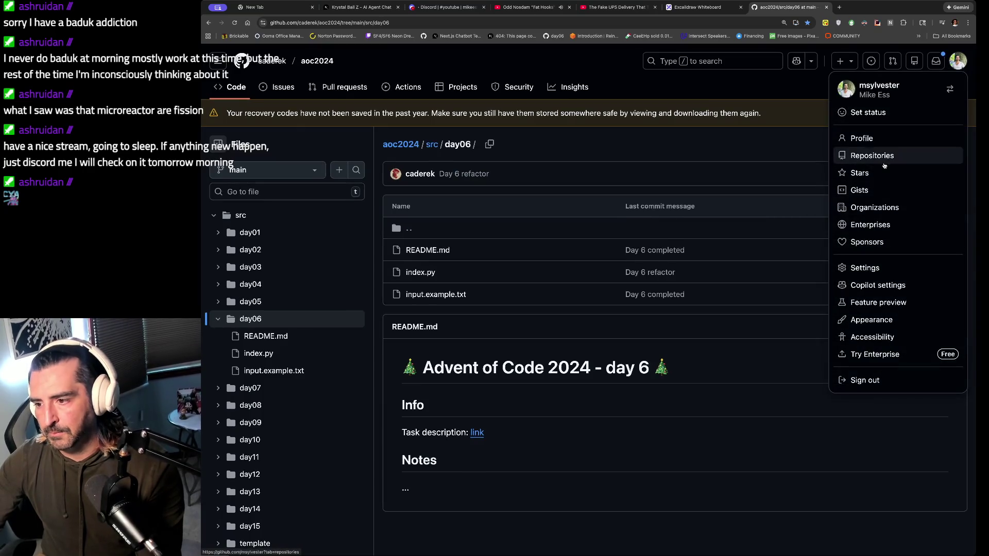
key("Return")
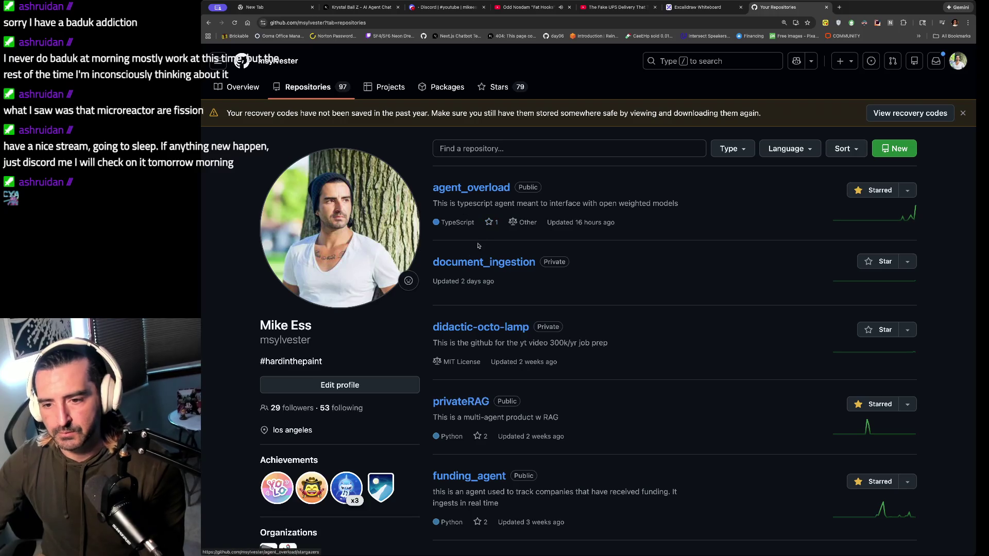
left_click(464, 262)
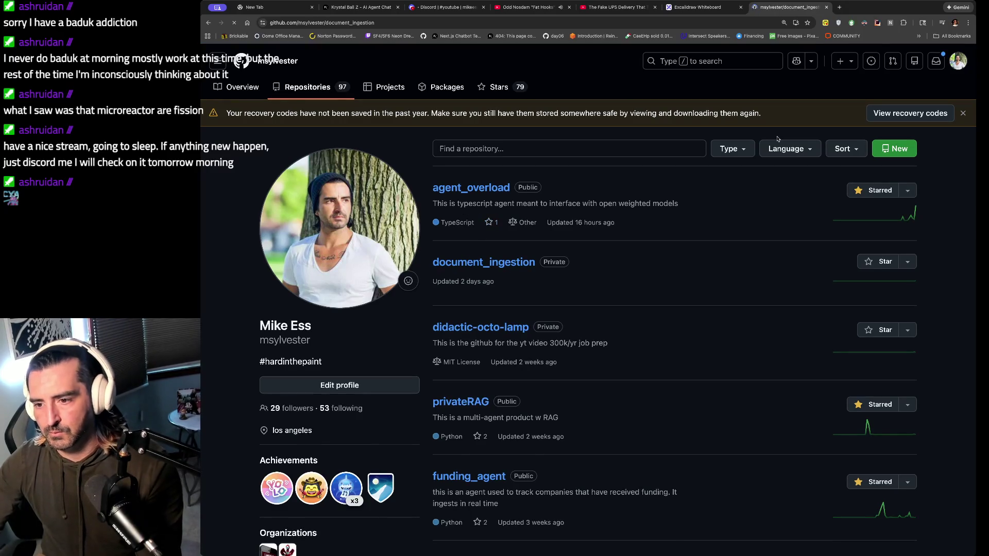
left_click(730, 186)
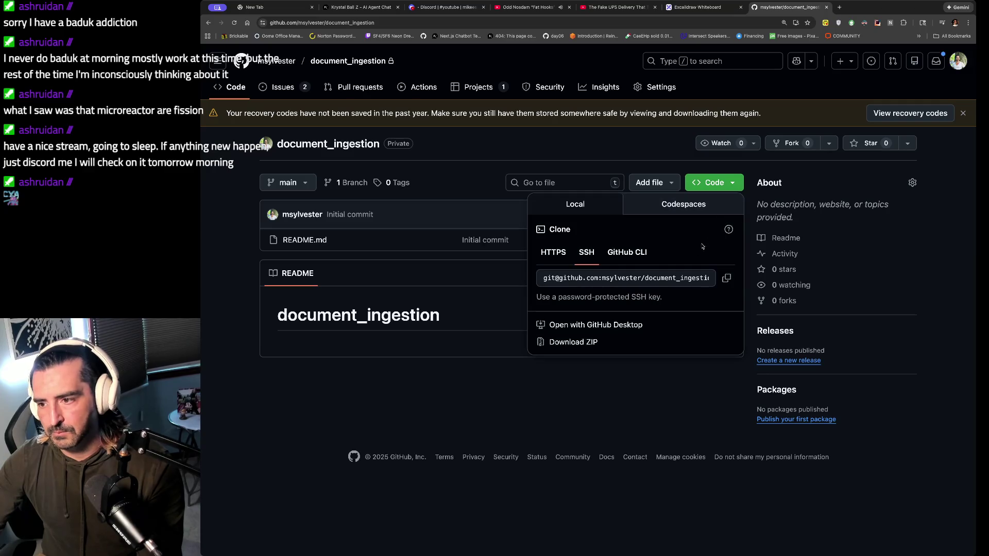
left_click(726, 278)
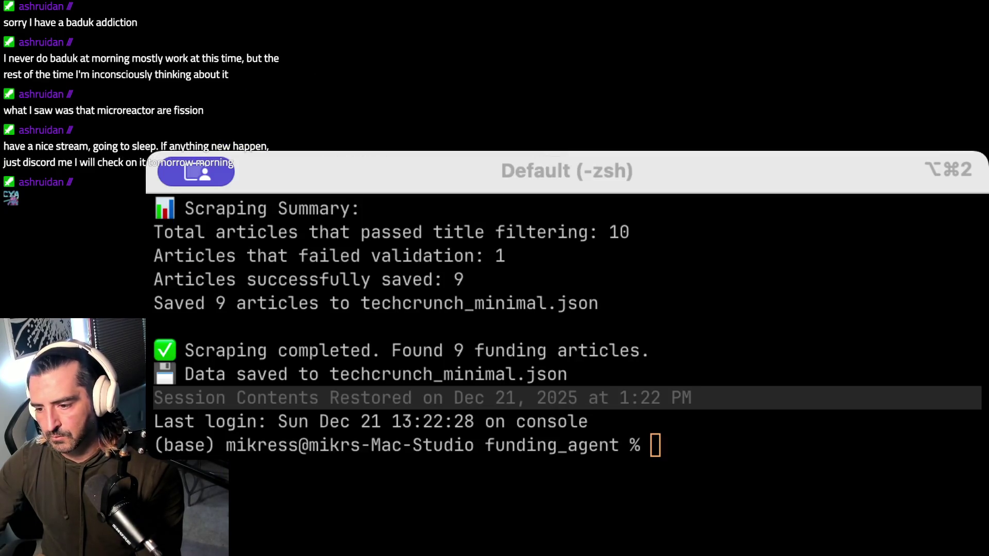
Step: Close the four extra split-pane sessions, leaving one, and clear the terminal
key("super+alt+3")
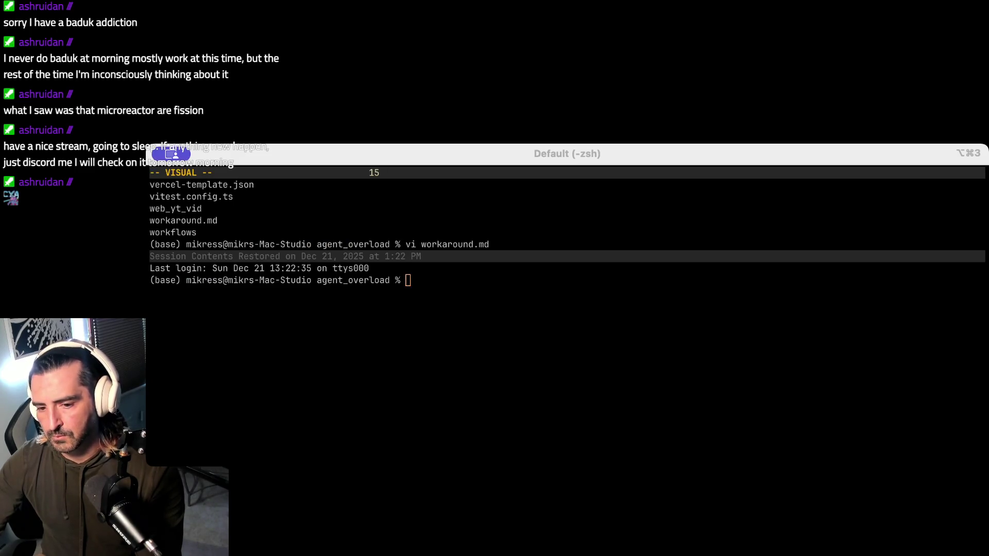
key("super+alt+1")
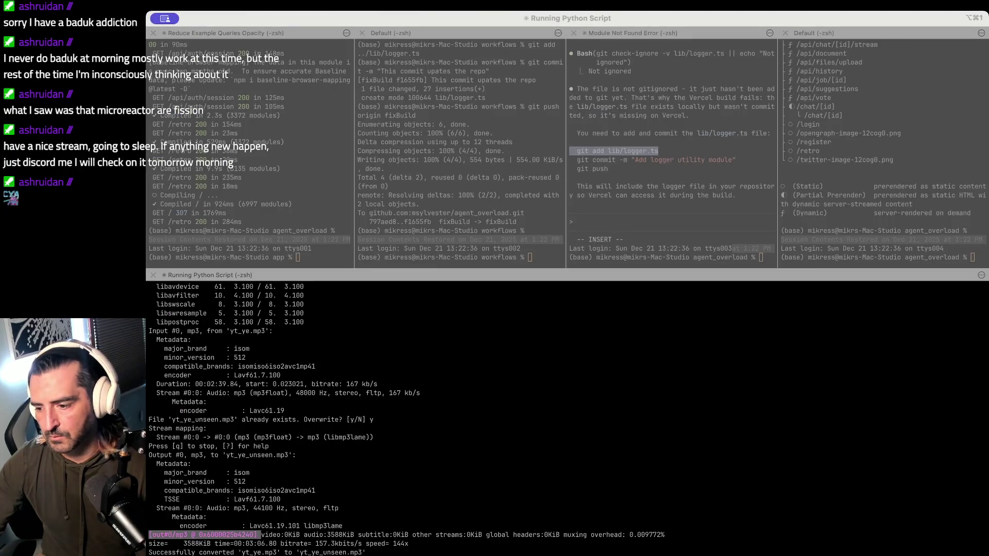
left_click(243, 129)
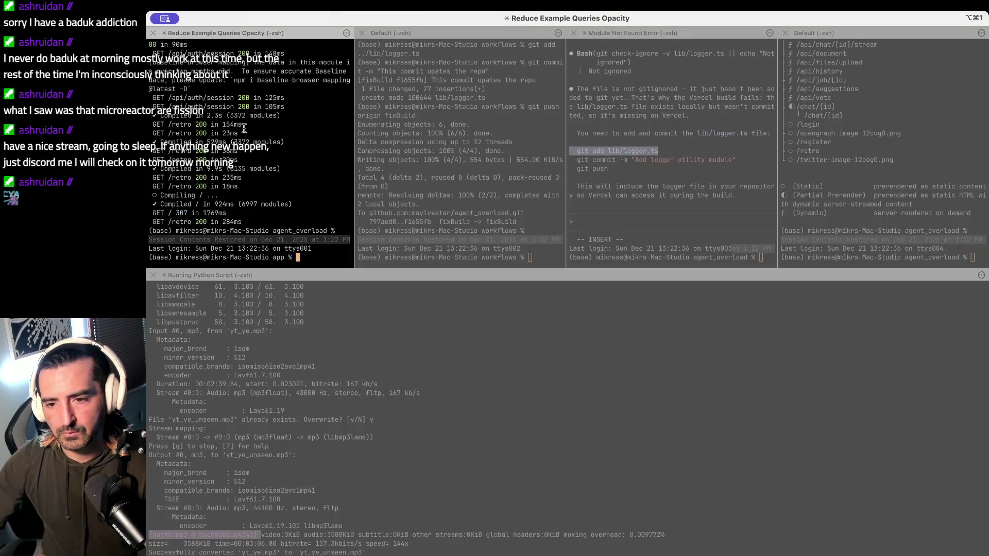
left_click(152, 33)
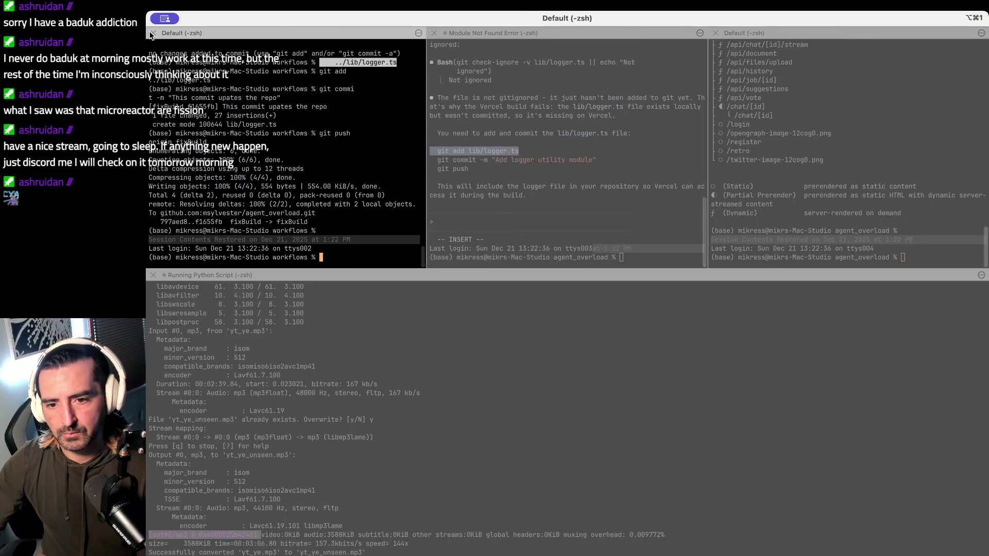
left_click(152, 33)
left_click(153, 33)
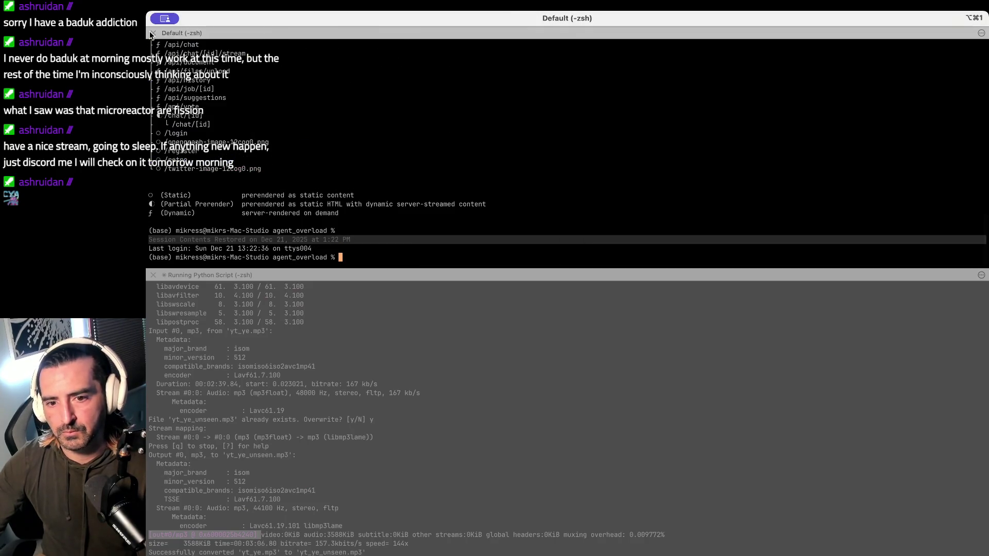
left_click(152, 33)
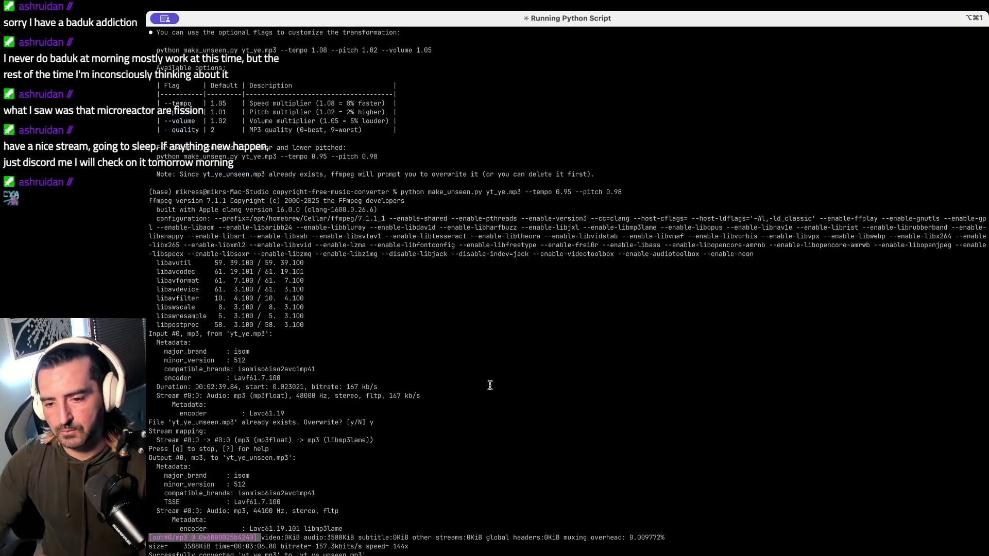
key("ctrl+l")
Step: Create ~/GenDocumentIngestor and clone the document_ingestion repo in the home folder
type("cd ~/")
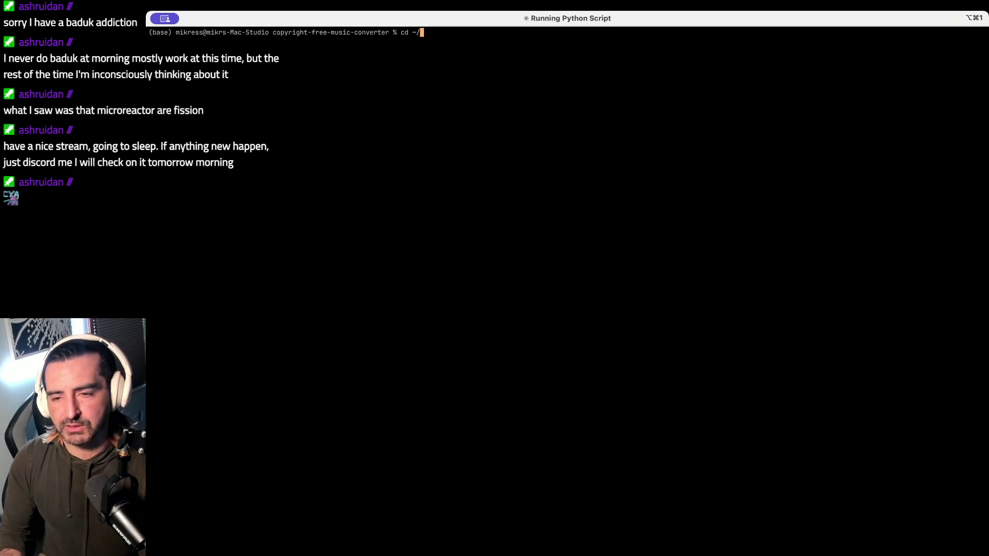
key("Return")
type("mkdir Gens")
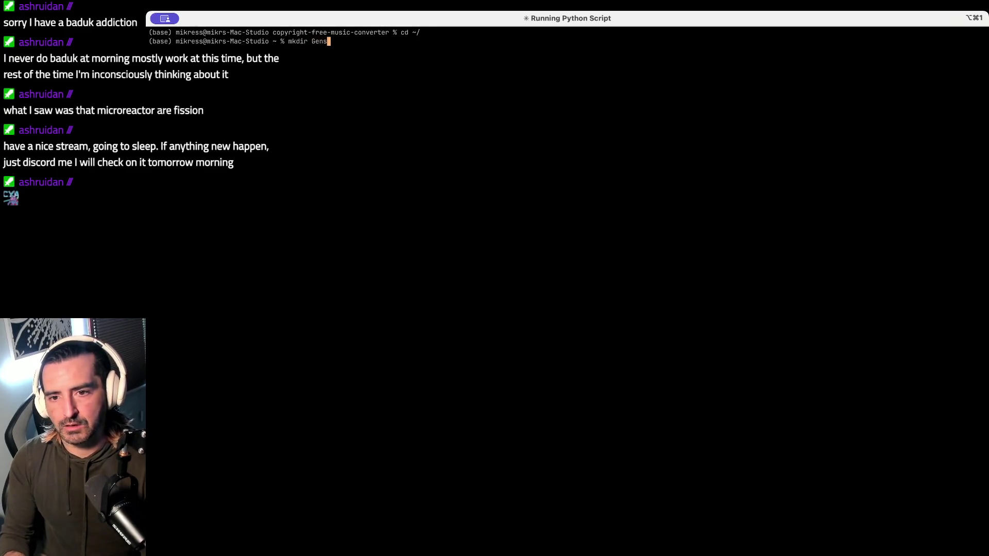
type("GenDocument")
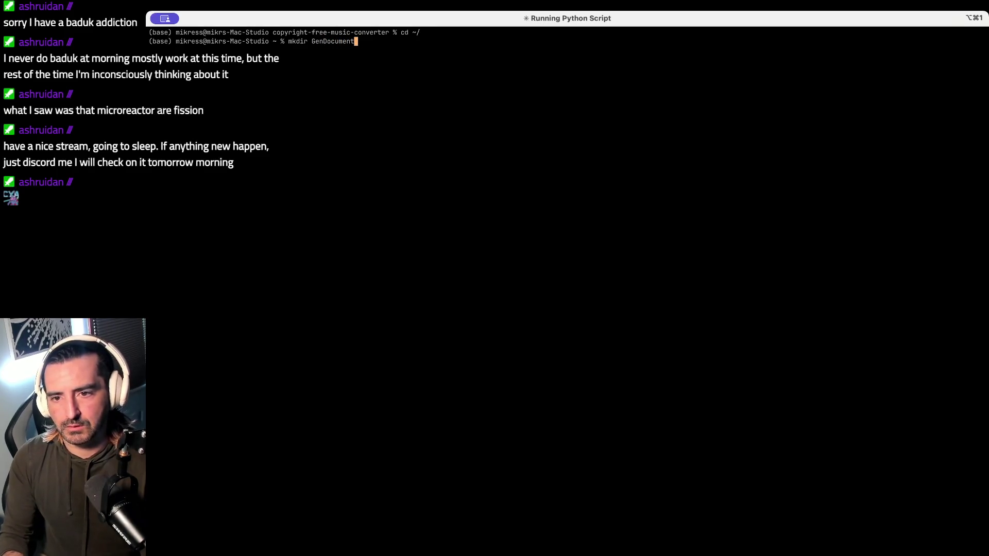
type("Ingestor")
key("Return")
type("git clone")
key("super+v")
key("Return")
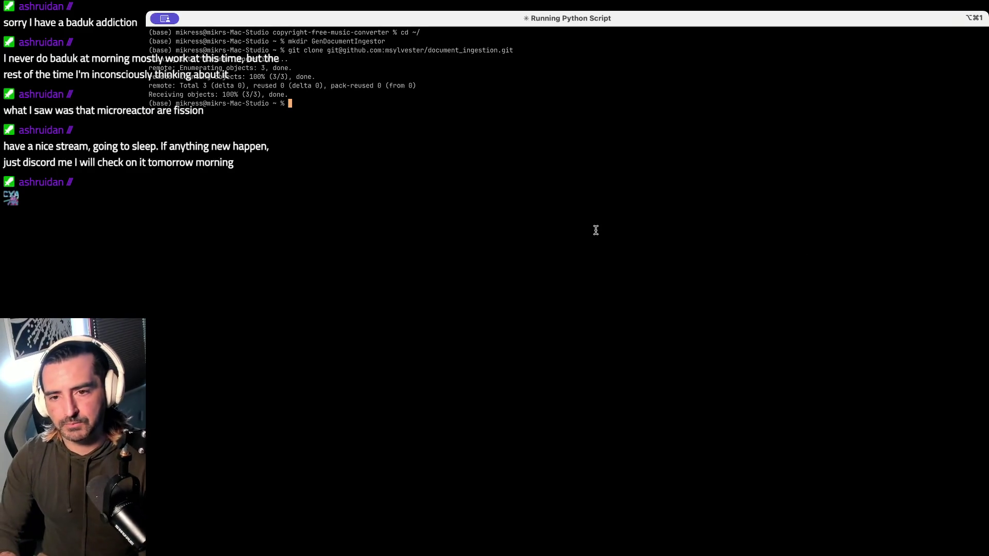
type("ls")
key("Return")
Step: Clone the document_ingestion repository again inside the GenDocumentIngestor folder and list it
type("cd ~")
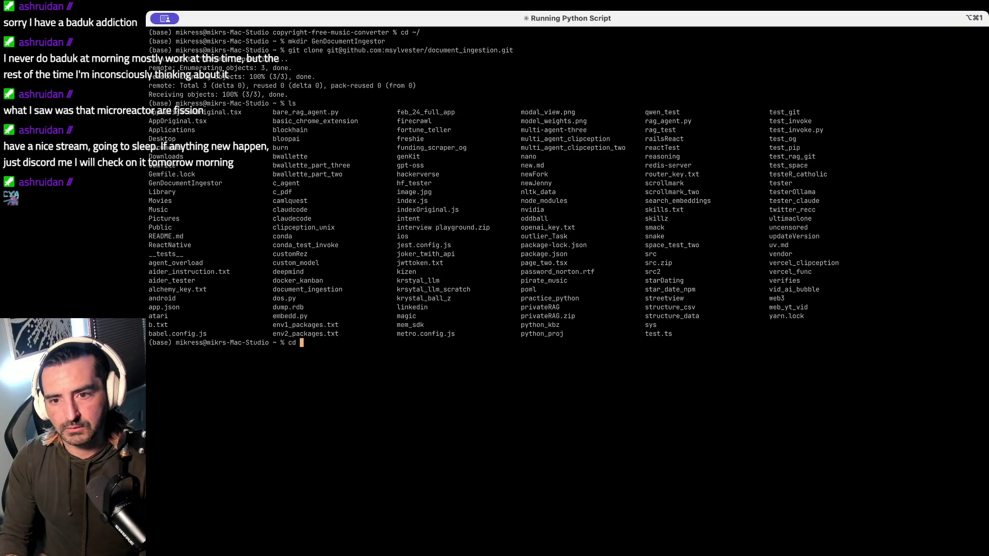
type("/D")
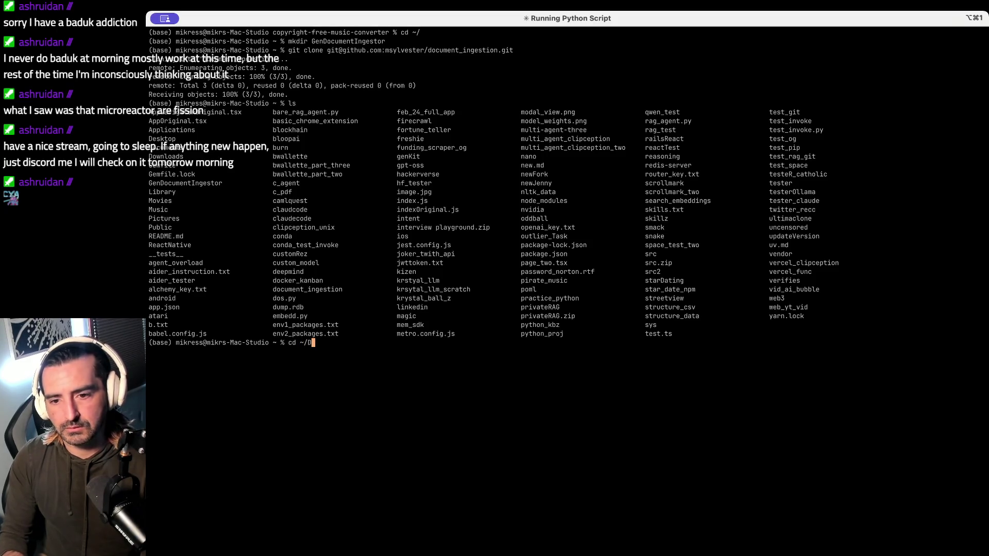
key("Tab")
key("Return")
type("ls")
key("Return")
type("git clon")
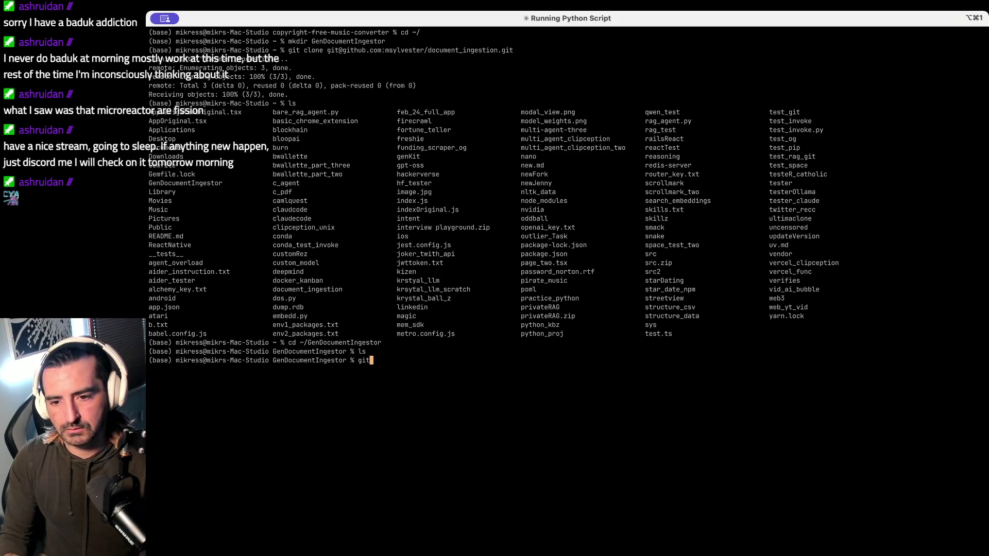
type("e")
key("super+v")
key("Return")
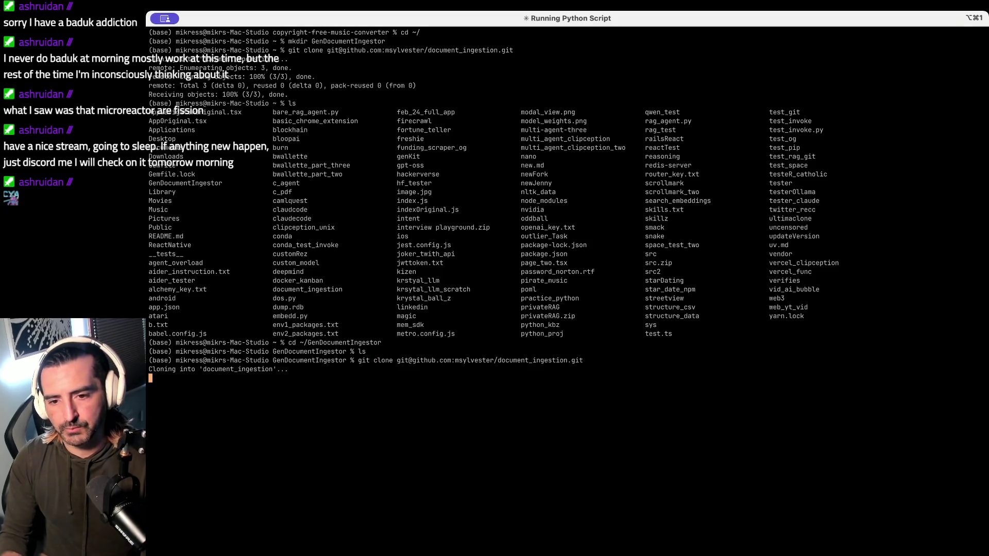
key("super+Tab")
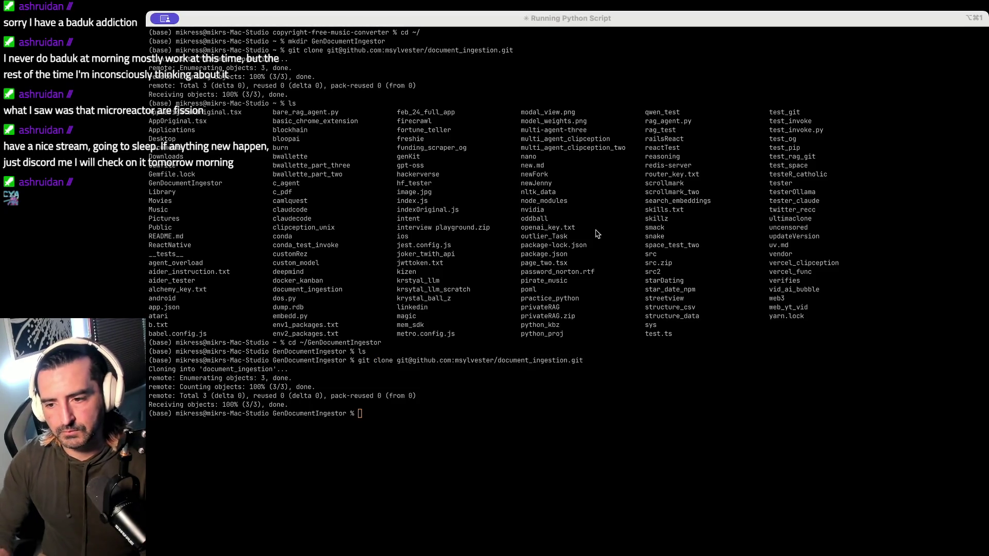
left_click(406, 307)
type("ls")
key("Return")
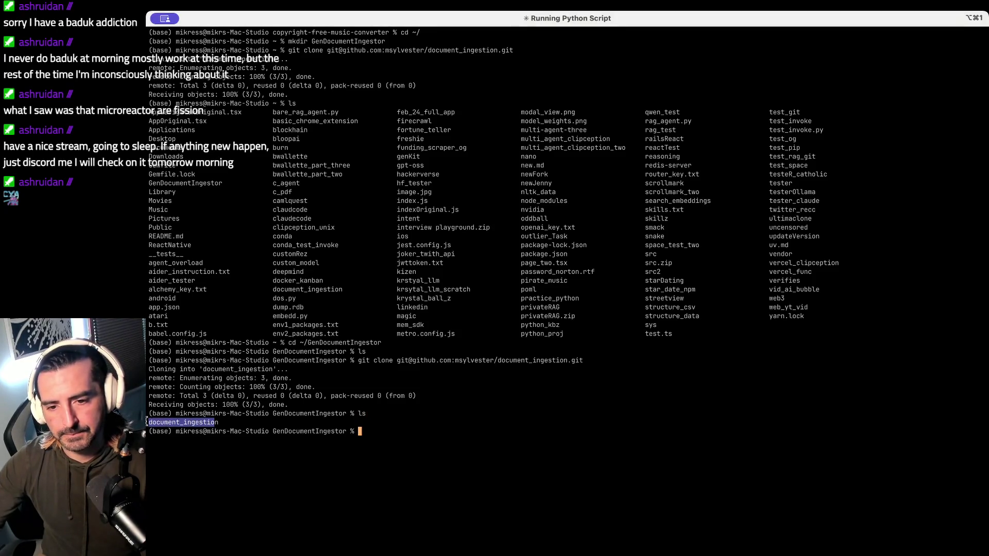
Step: Delete the stray home copy with rm -rf ../document_ingestion, then enter the clone and list README.md
double_click(195, 424)
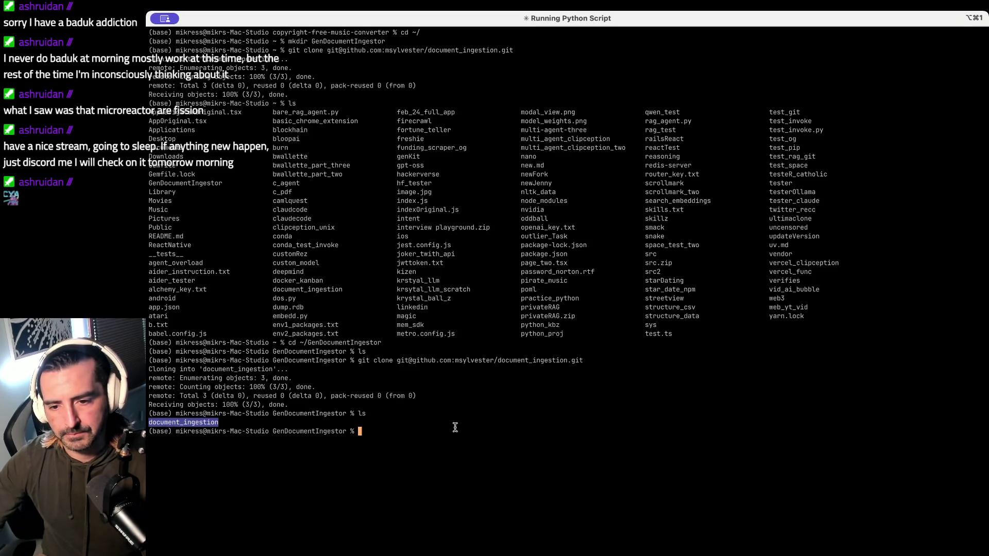
type("rm -rf ../")
key("super+v")
key("Return")
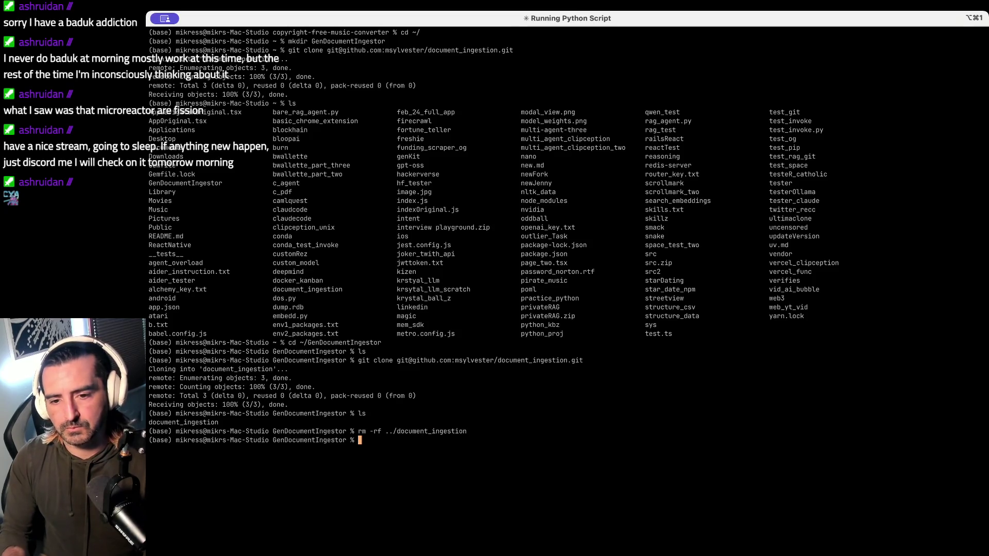
type("ls")
key("Return")
type("cd do")
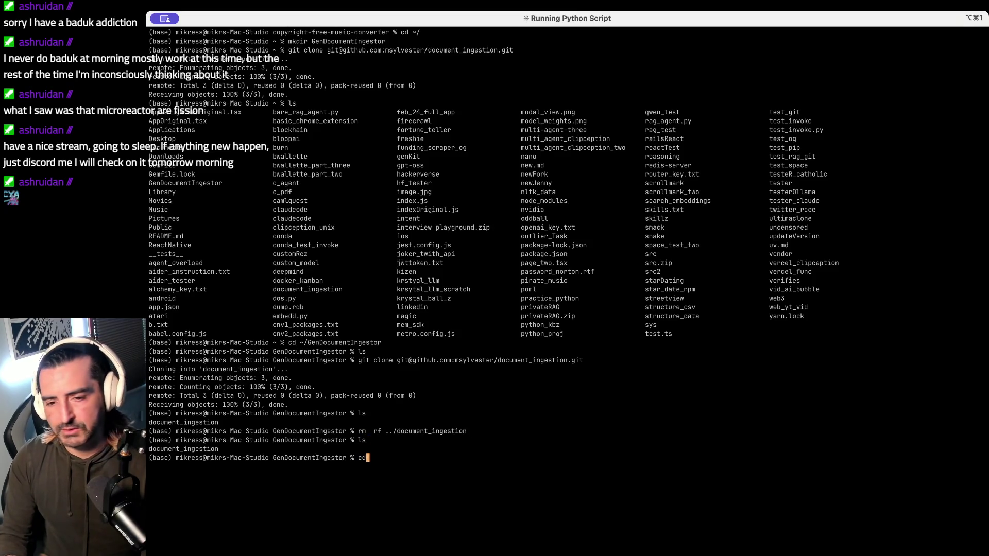
key("Tab")
key("Return")
type("ls")
key("Return")
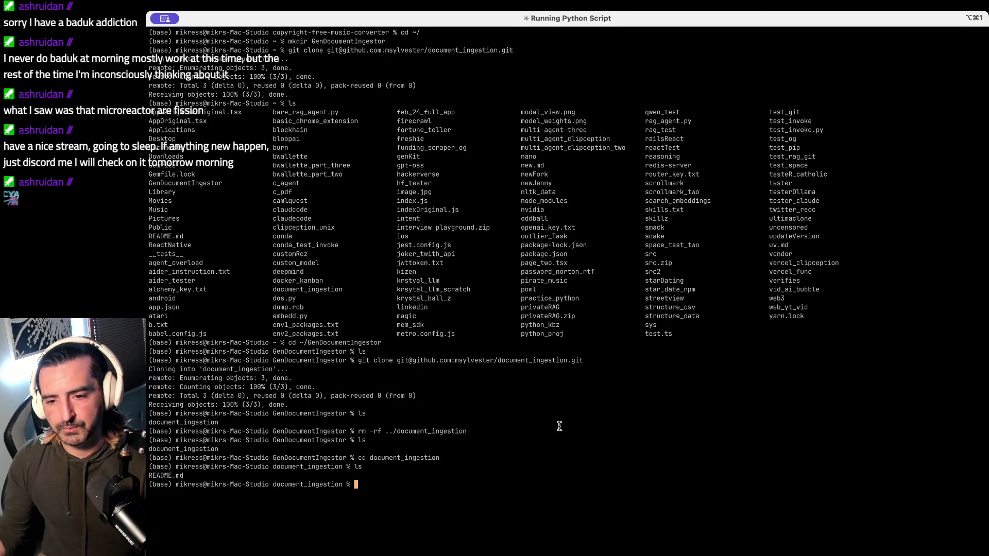
key("super+Tab")
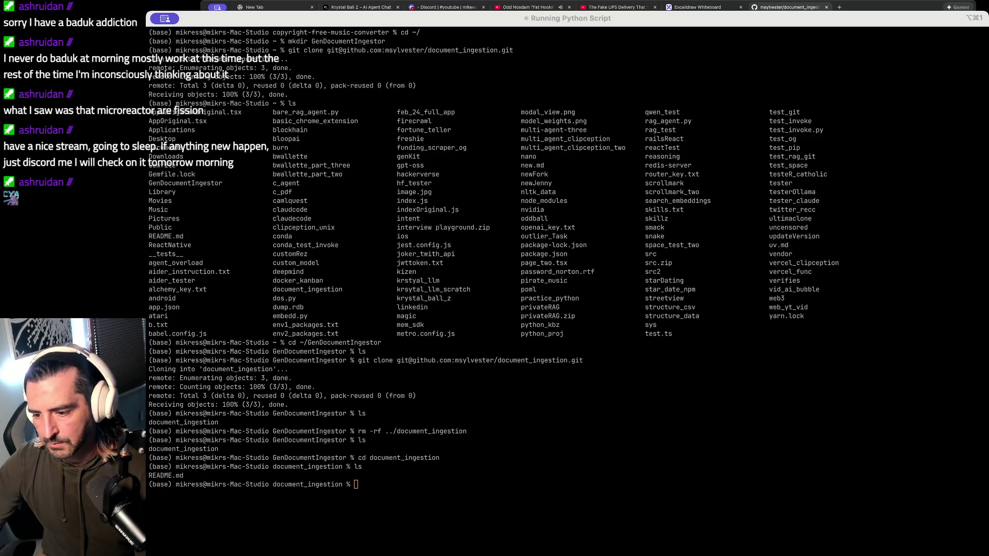
Step: Bring Chrome forward and show the Excalidraw Whiteboard tab with the Data Ingestion requirements
key("super+Tab")
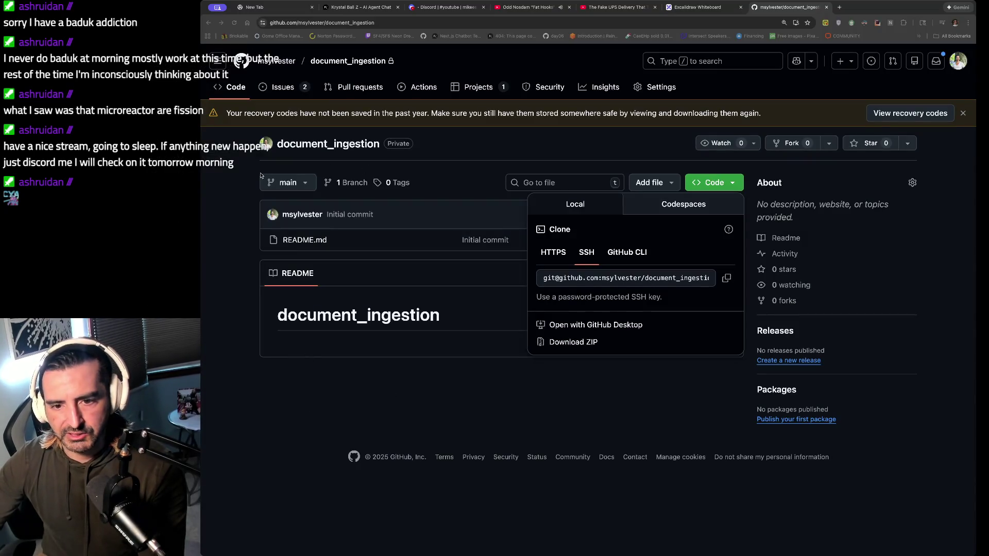
left_click(733, 6)
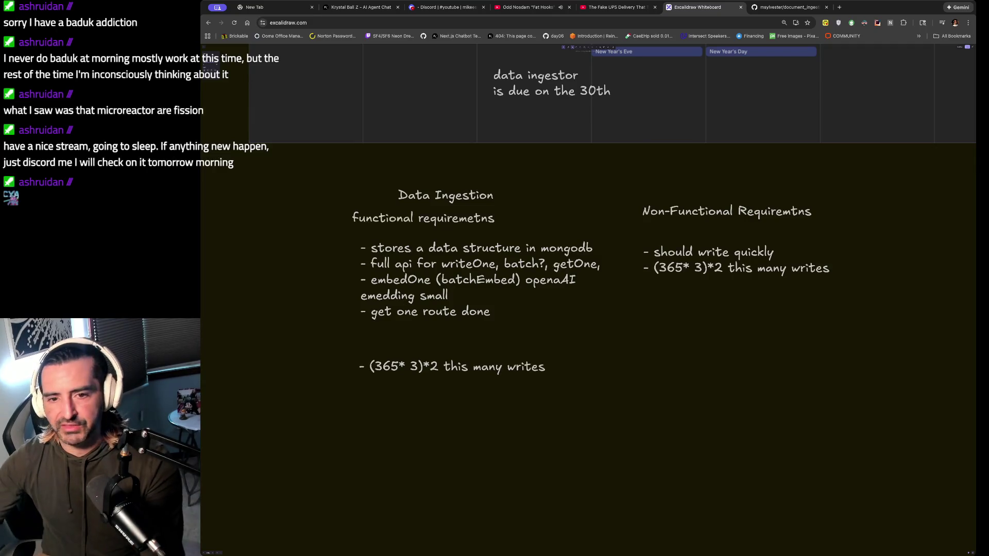
left_click(207, 165)
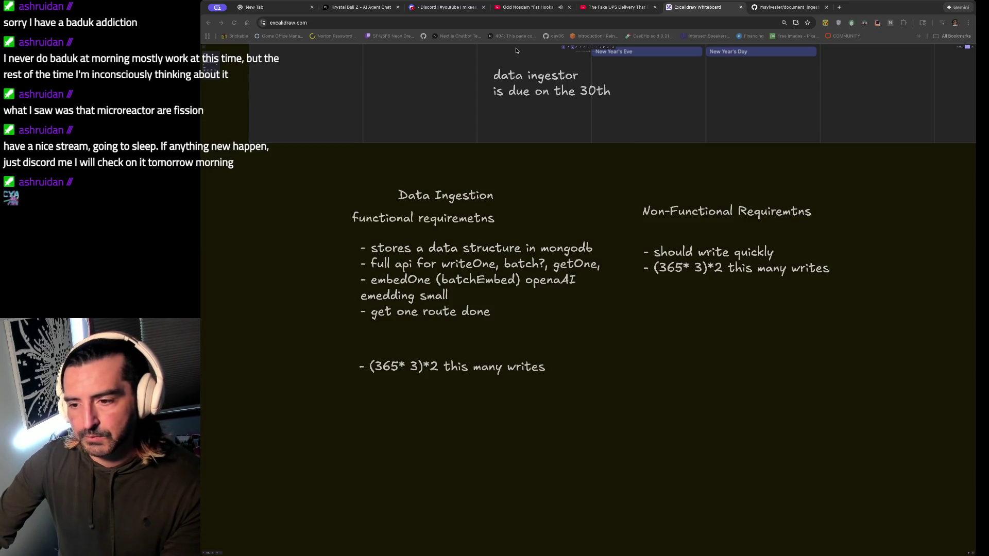
key("ctrl+t")
Step: Search 'jake paul' and read the Yahoo story about his party after the Joshua fight
type("jake paul")
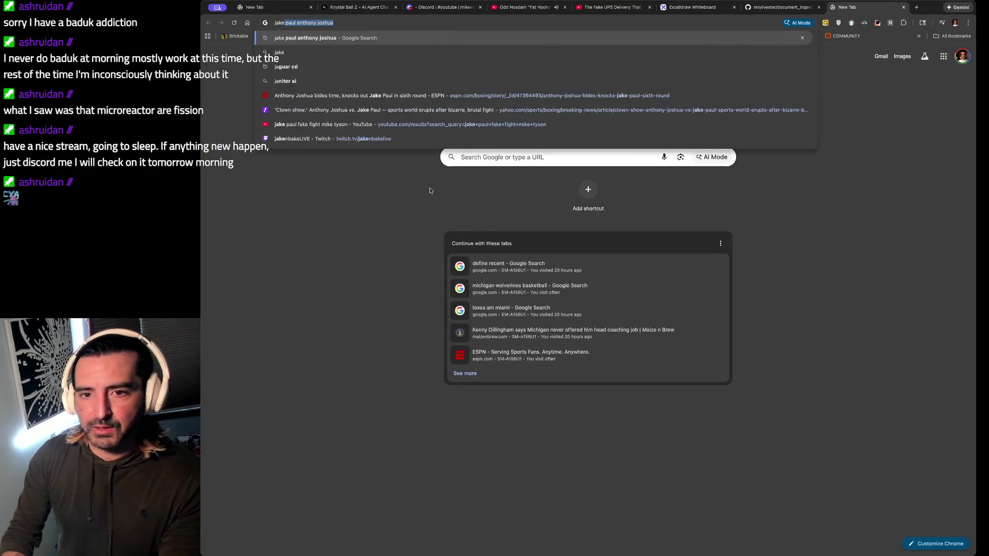
key("Return")
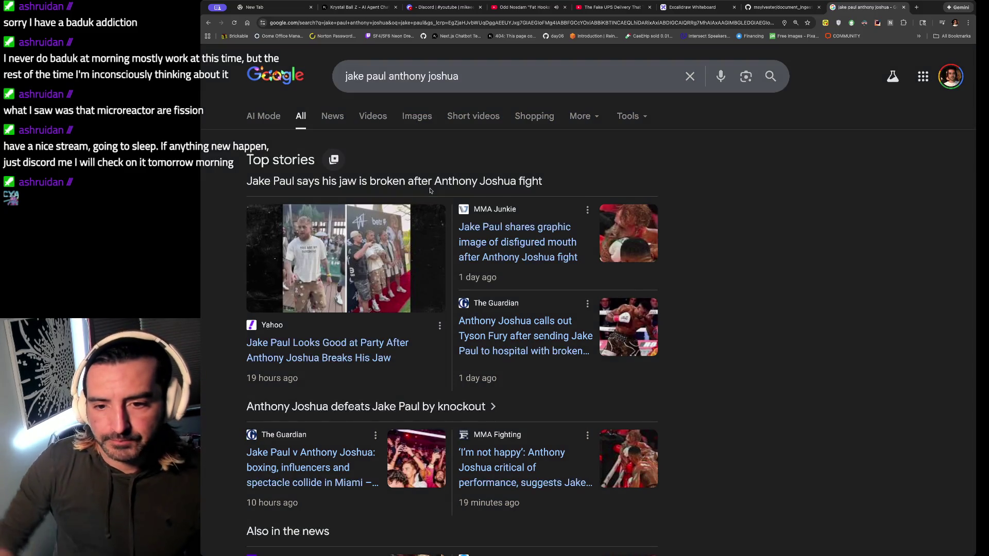
left_click(294, 359)
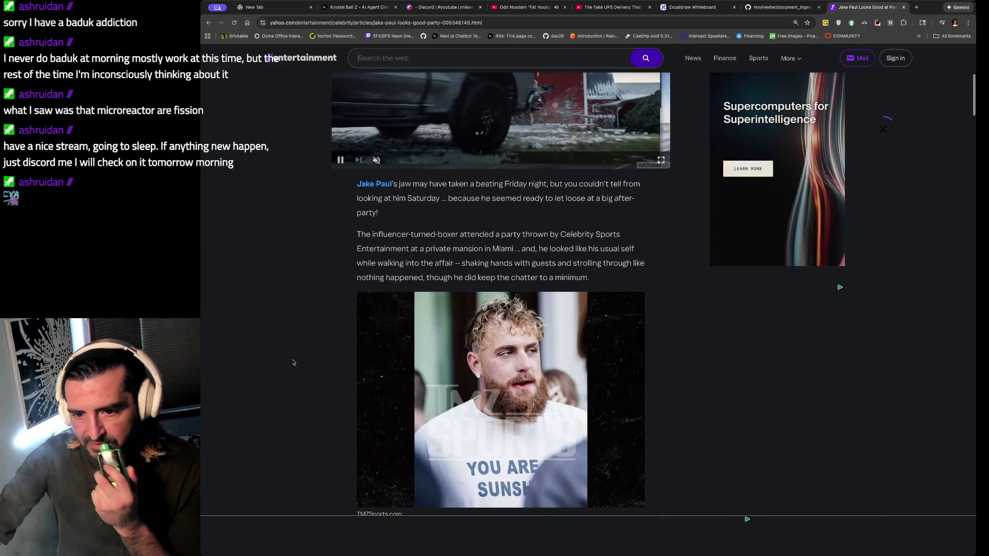
left_click_drag(372, 234, 369, 304)
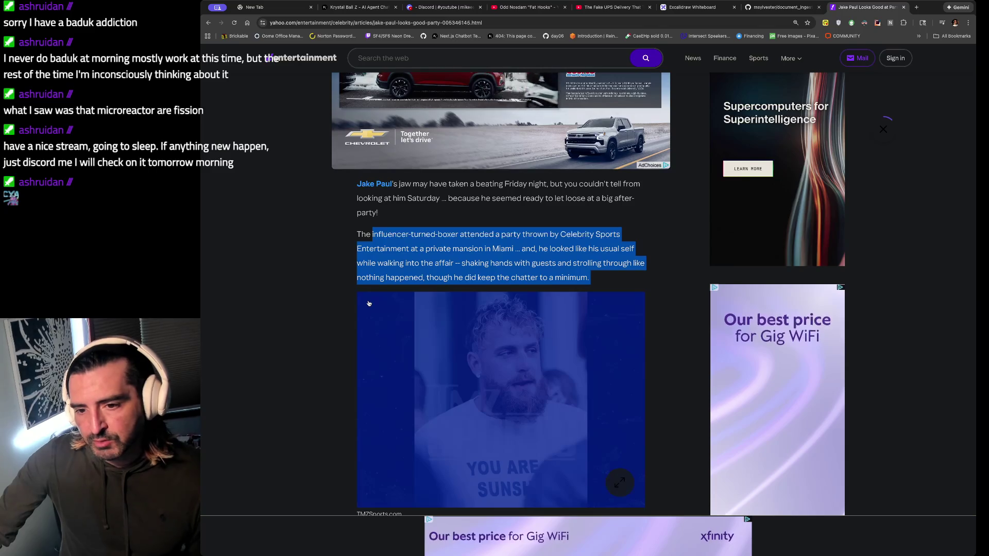
left_click(389, 274)
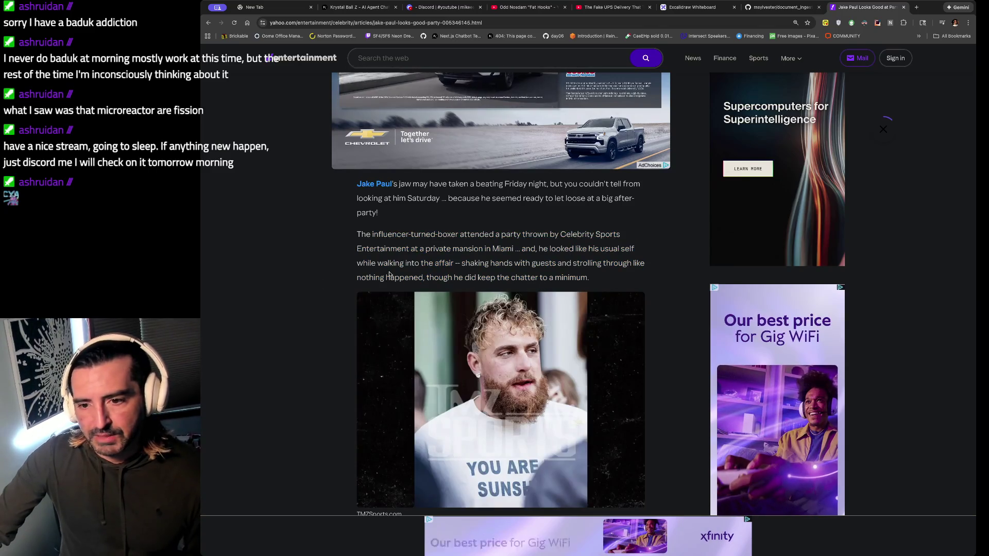
left_click(513, 11)
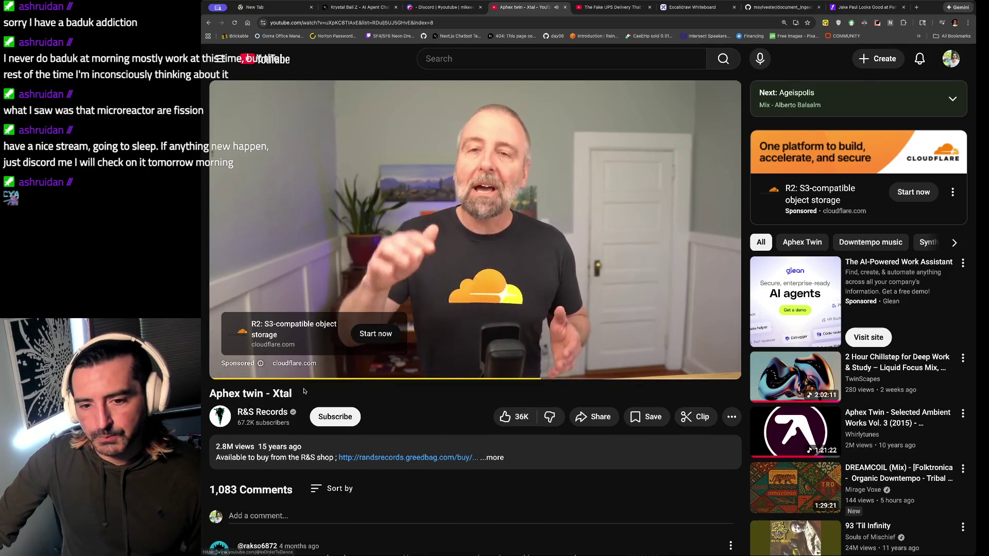
Step: Skip the ad so the Xtal music video plays and scroll to its recommendations
left_click(719, 332)
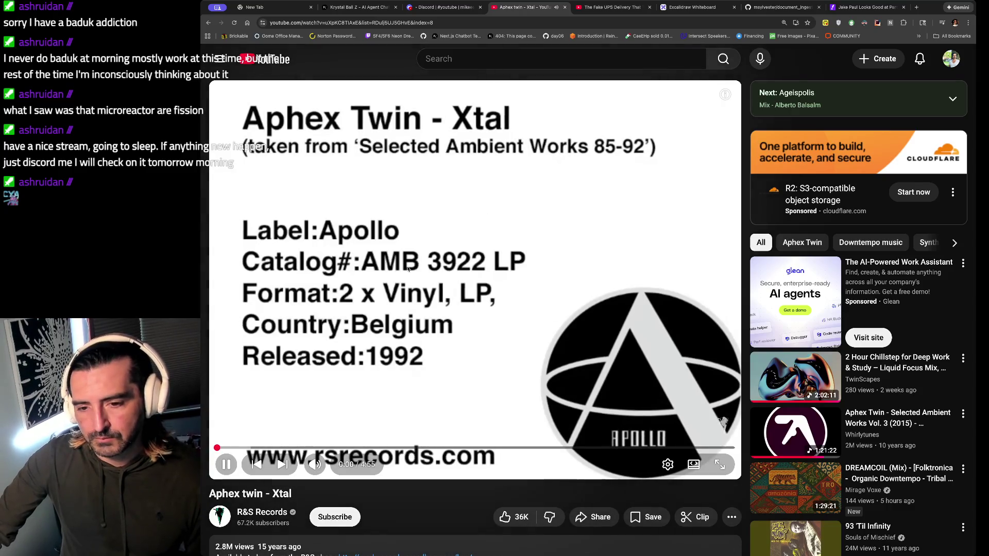
left_click(867, 7)
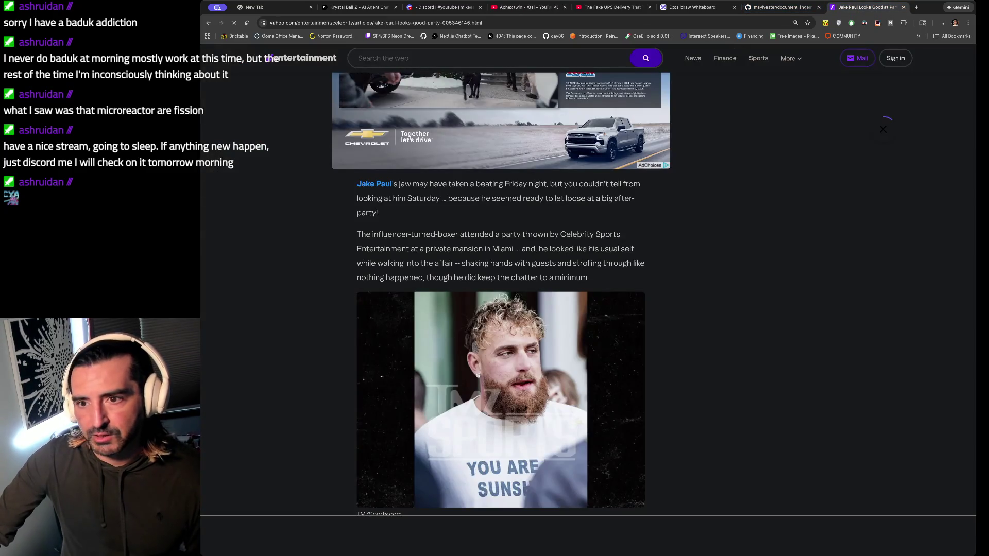
key("ctrl+4")
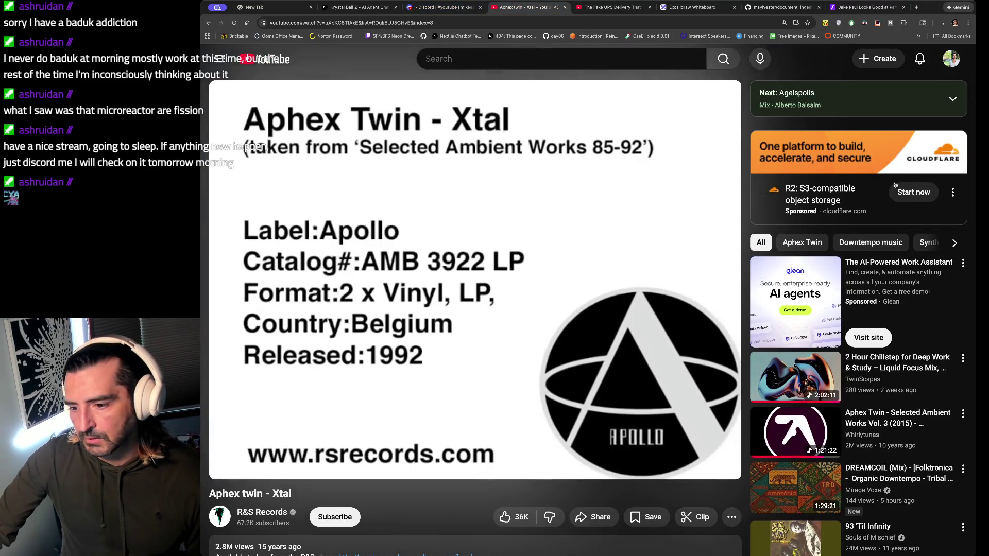
scroll(895, 185, "down", 6)
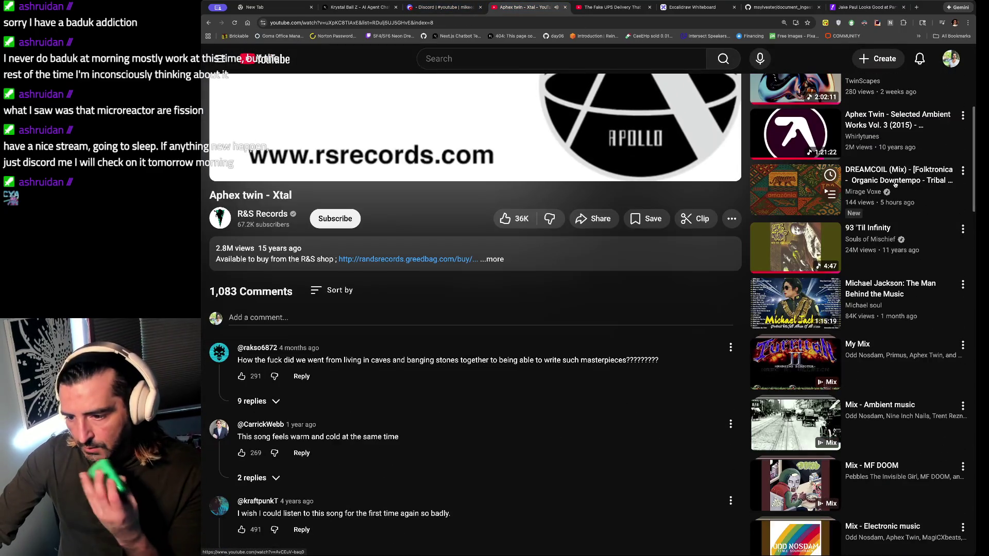
scroll(895, 184, "down", 3)
Step: Start a Mix from the Xtal song, skip to NF's 'Let You Down', and return to Yahoo
left_click(850, 199)
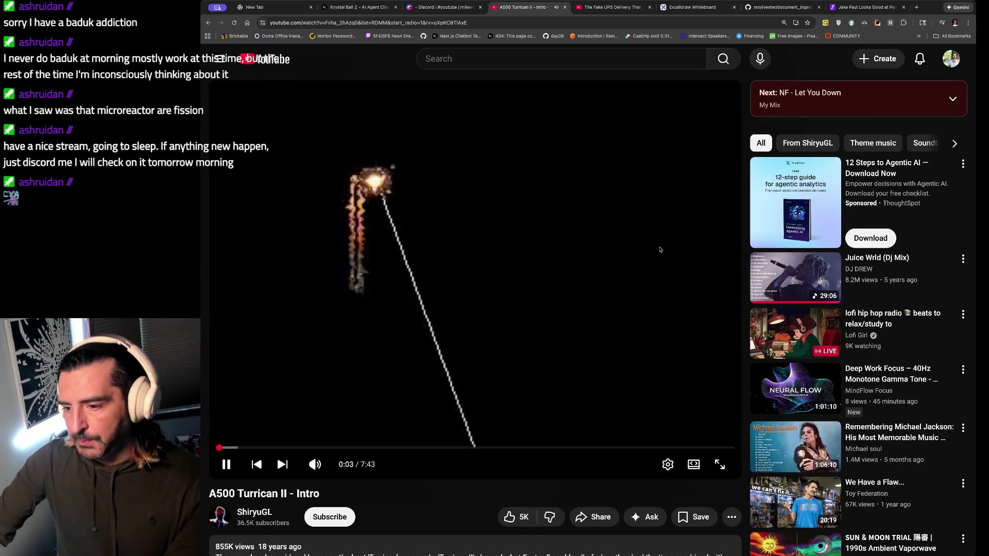
scroll(660, 249, "down", 3)
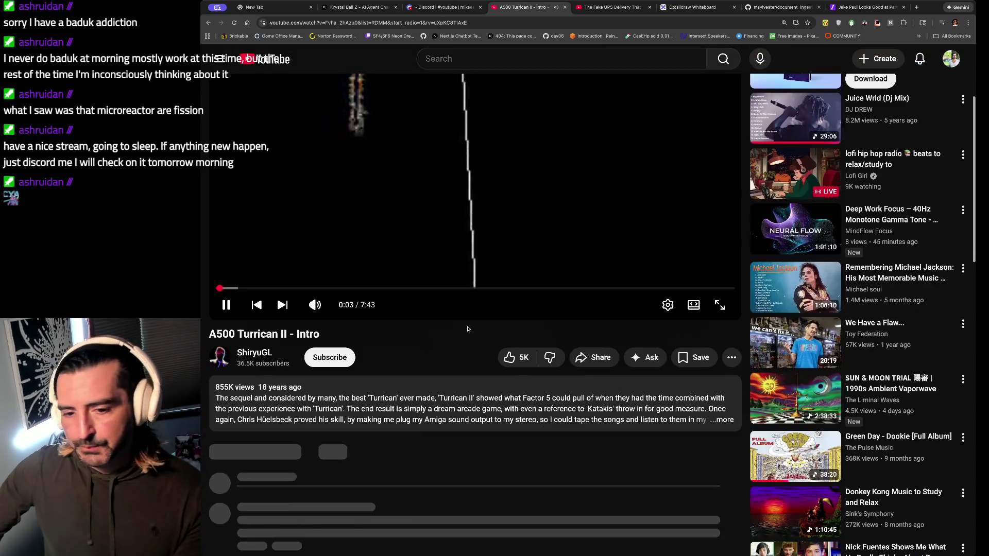
left_click(292, 306)
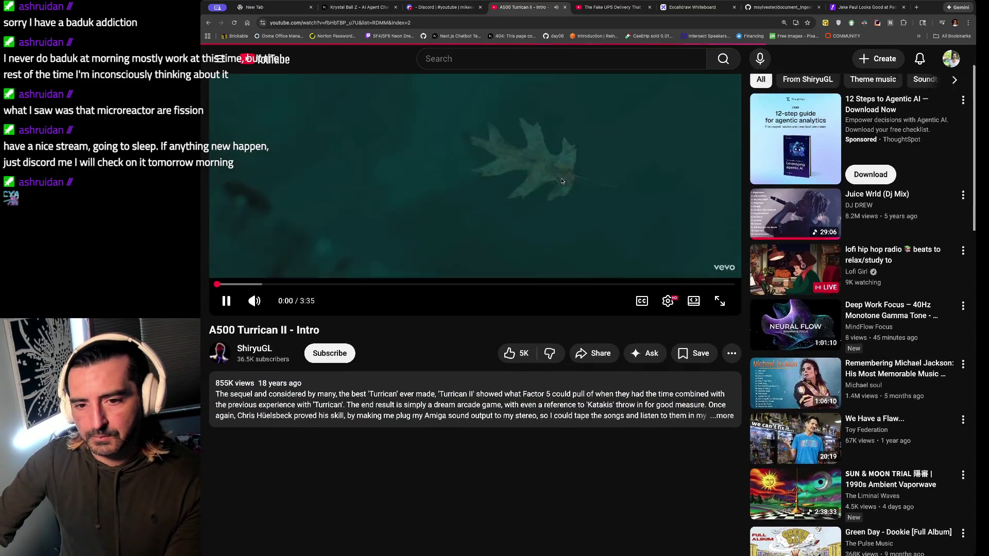
key("shift+n")
key("ctrl+9")
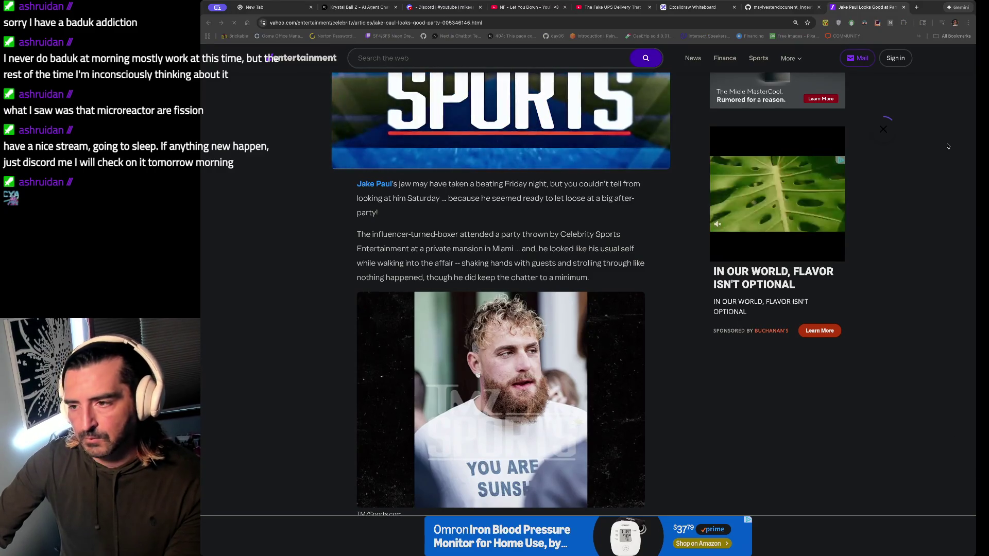
Step: Read down the Yahoo party article highlighting paragraphs, then switch to the GitHub document_ingestion tab
scroll(601, 277, "down", 1)
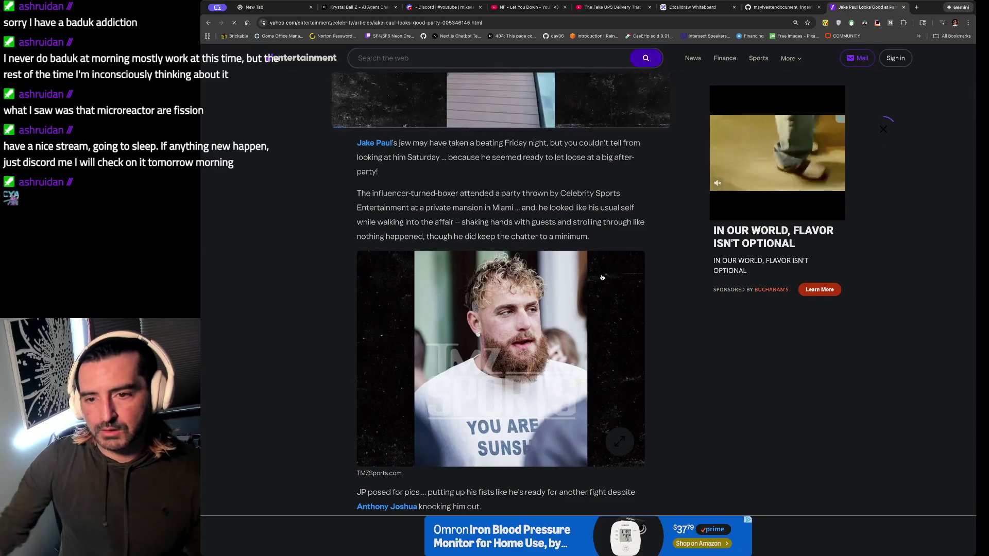
scroll(602, 276, "down", 1)
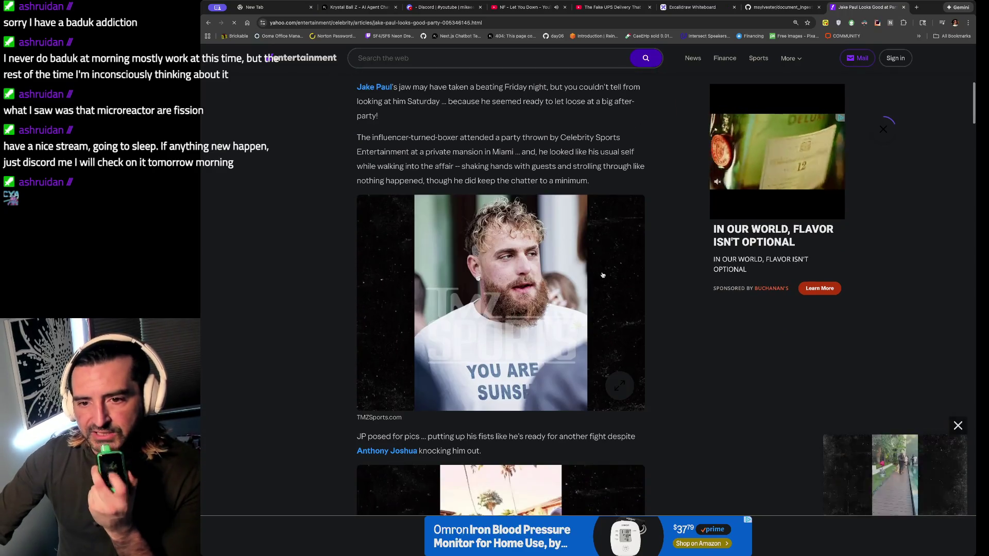
left_click_drag(412, 138, 400, 177)
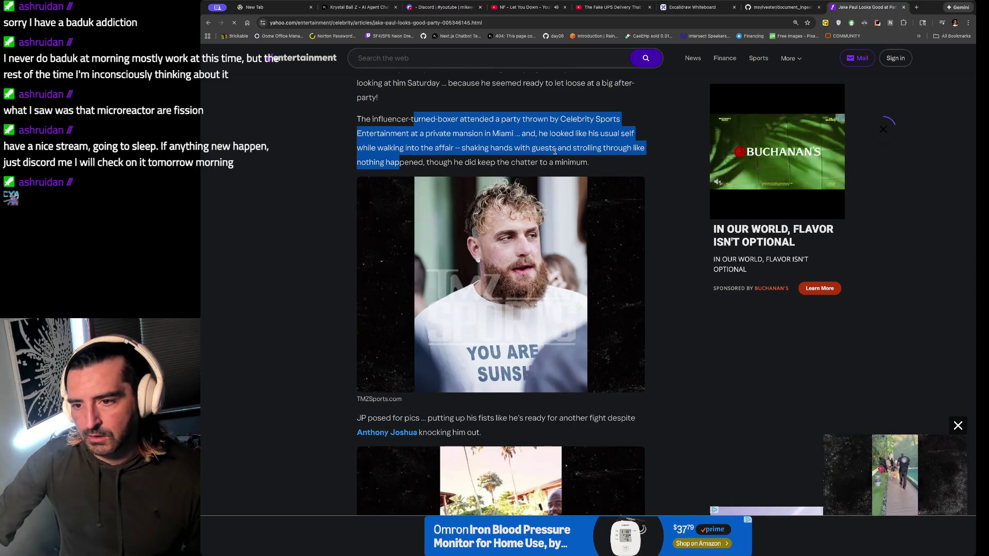
scroll(416, 168, "down", 5)
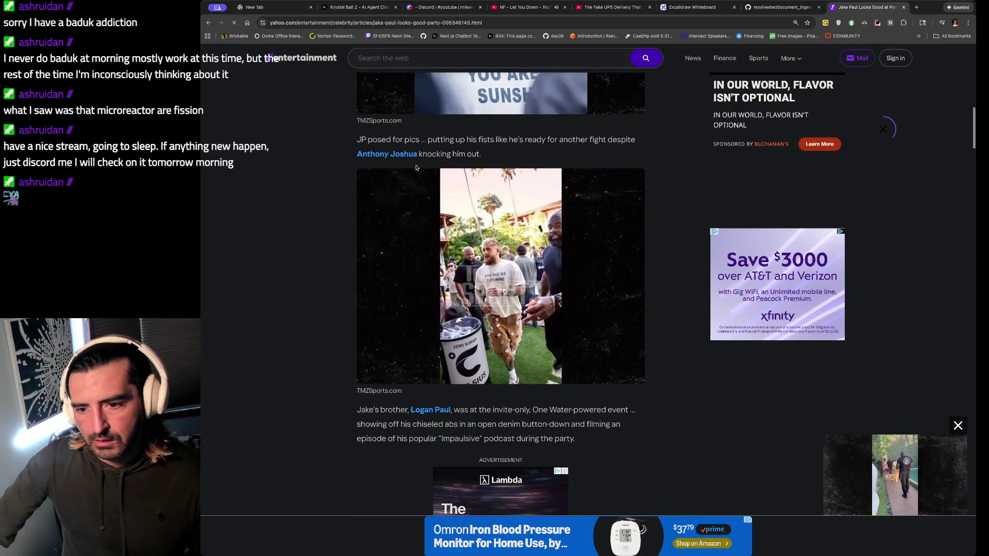
mouse_move(357, 138)
left_mouse_down()
mouse_move(442, 140)
mouse_move(442, 154)
left_mouse_up()
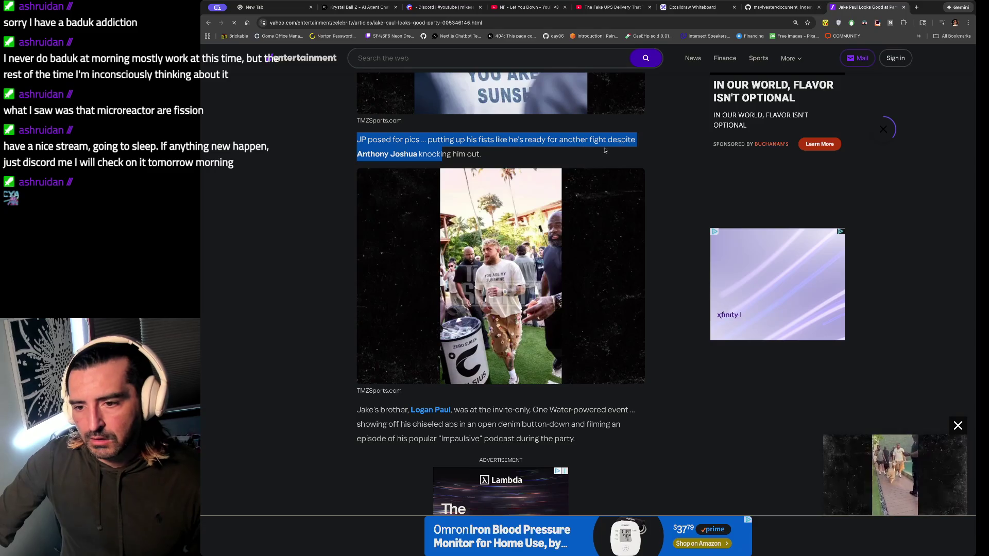
scroll(540, 255, "down", 4)
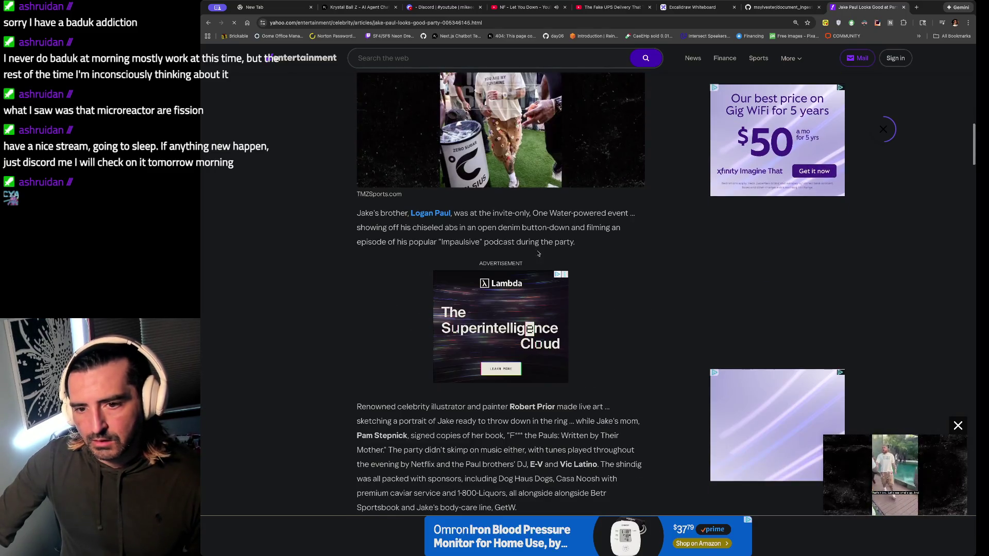
left_click_drag(541, 255, 365, 212)
scroll(363, 216, "up", 1)
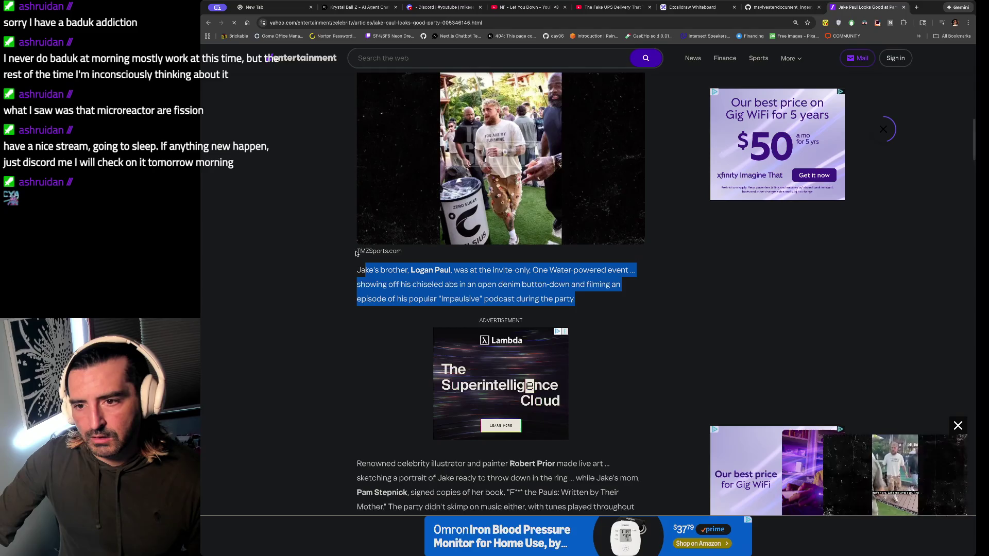
scroll(356, 253, "down", 1)
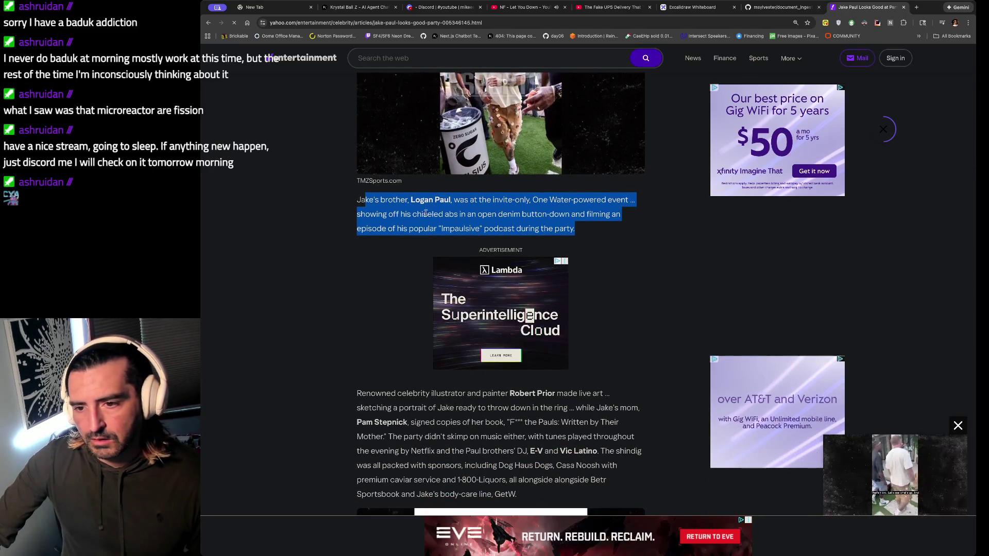
scroll(343, 258, "down", 1)
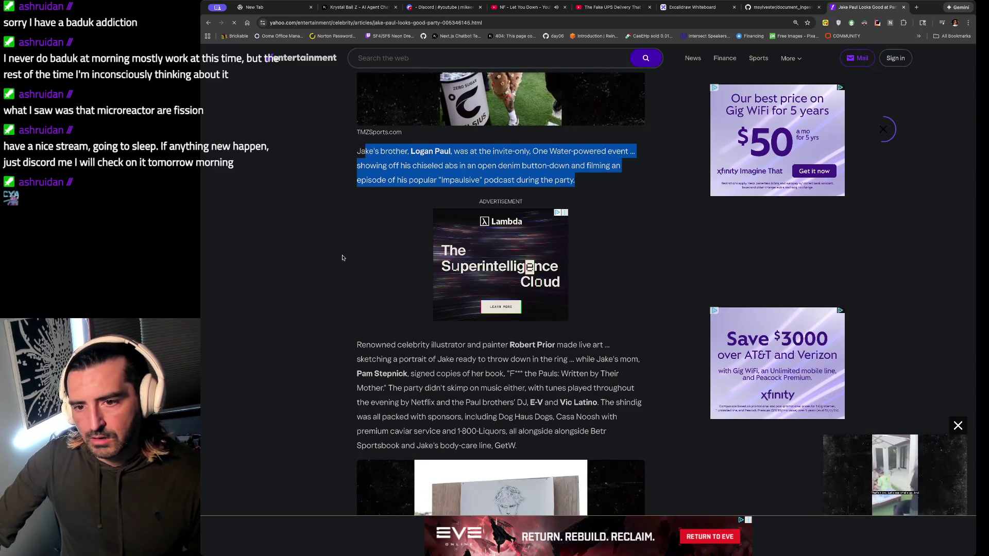
scroll(342, 258, "down", 2)
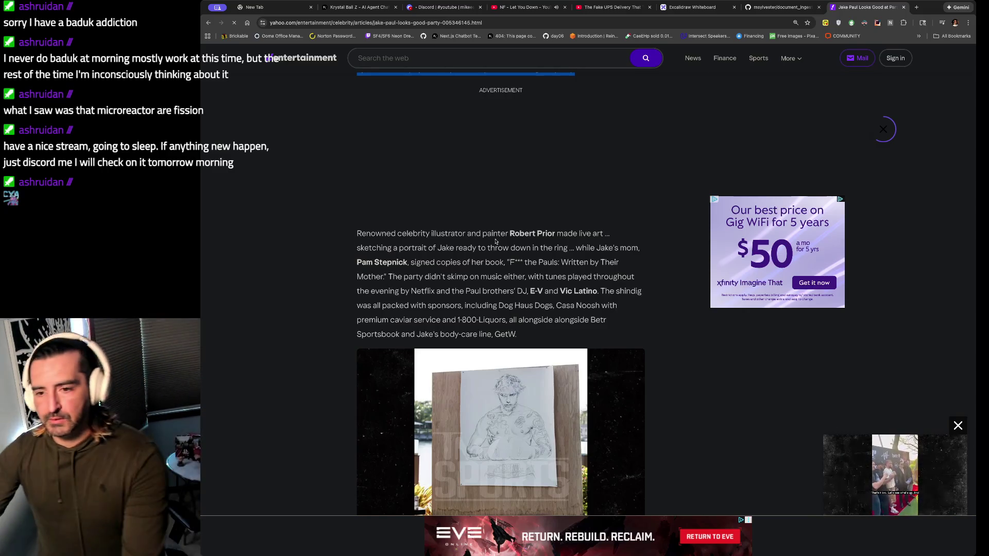
left_click_drag(499, 269, 489, 291)
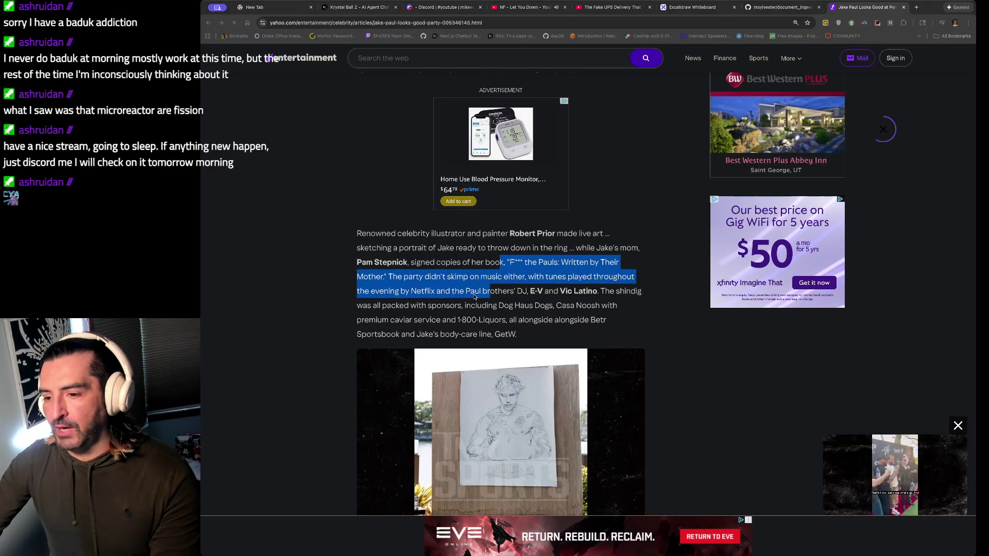
key("ctrl+shift+Tab")
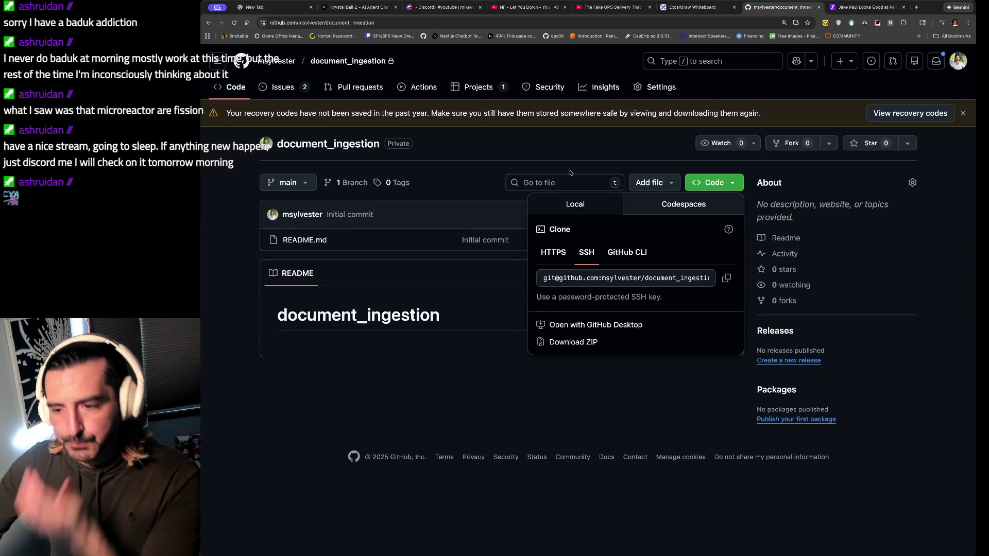
Step: Close the clone dropdown and load ChatGPT in a new browser tab
left_click(396, 299)
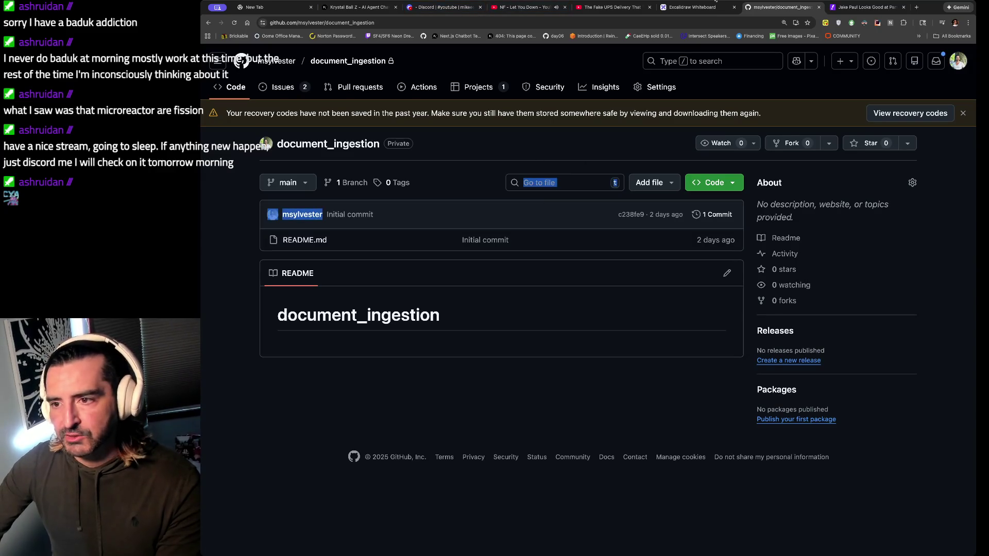
left_click(685, 9)
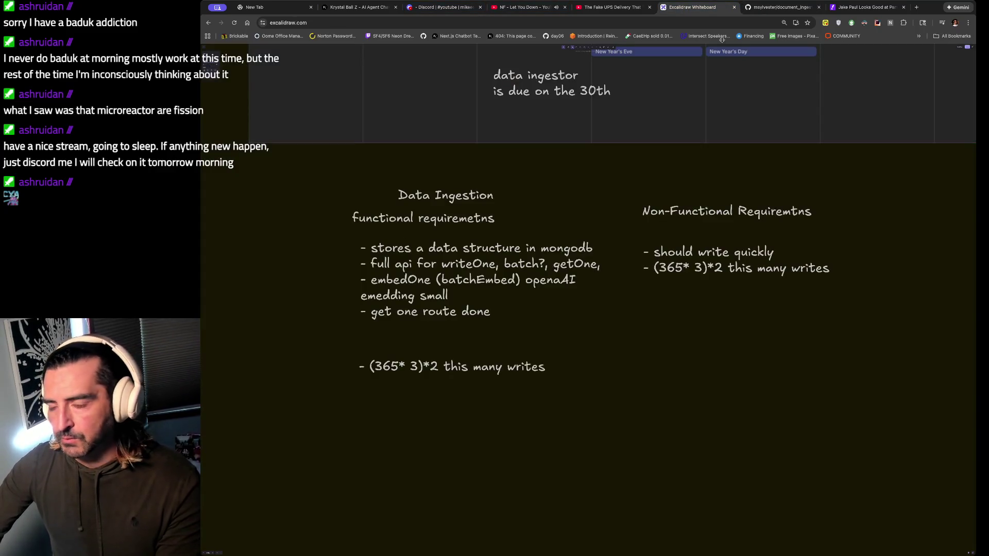
left_click(917, 8)
type("cb")
key("BackSpace")
type("h")
key("Return")
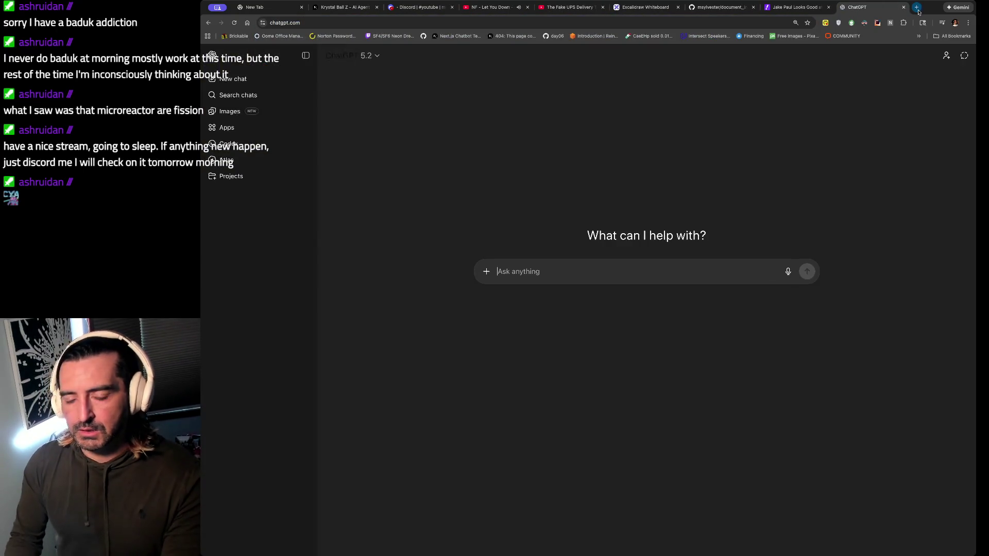
Step: Begin the prompt with 'Im working on the design of a document ingestor:'
type("Im working ")
type("on a de")
key("BackSpace")
key("BackSpace")
key("BackSpace")
type("teh d")
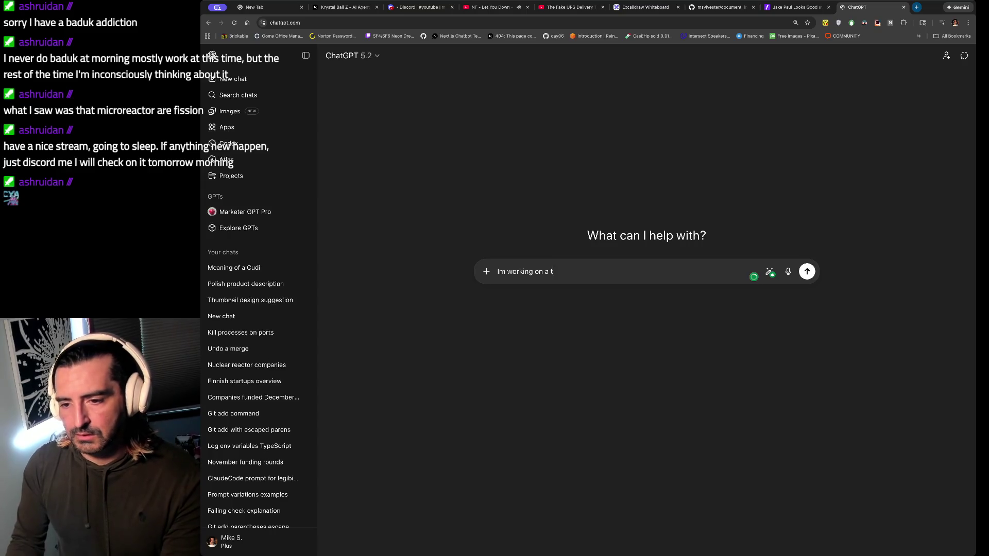
key("BackSpace")
key("BackSpace")
type("sing of a do")
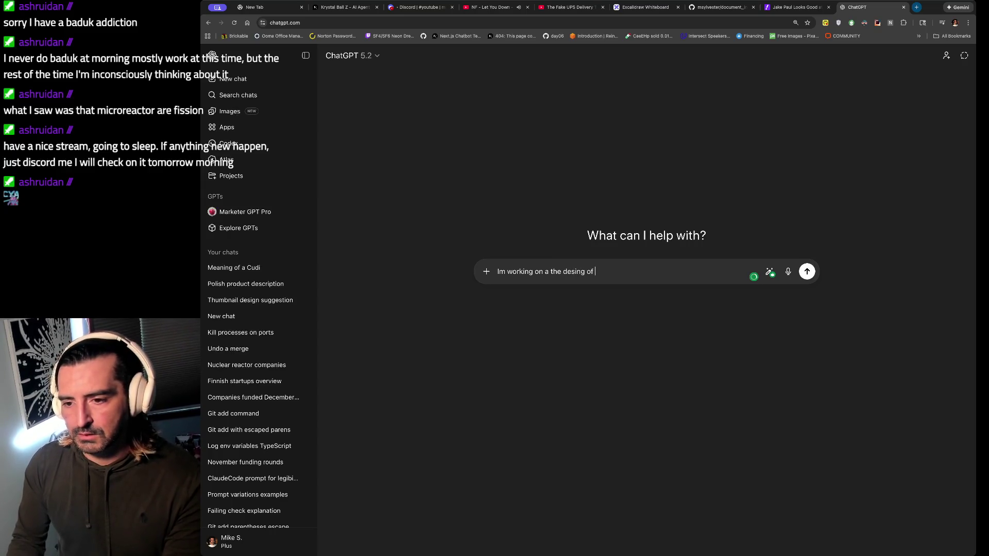
type("cument ingestor")
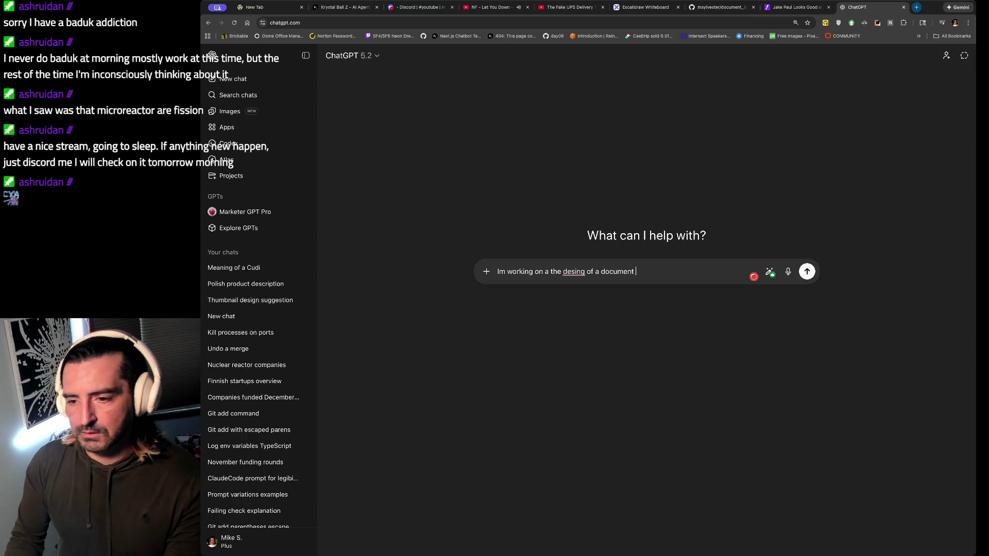
type(":")
key("shift+Return")
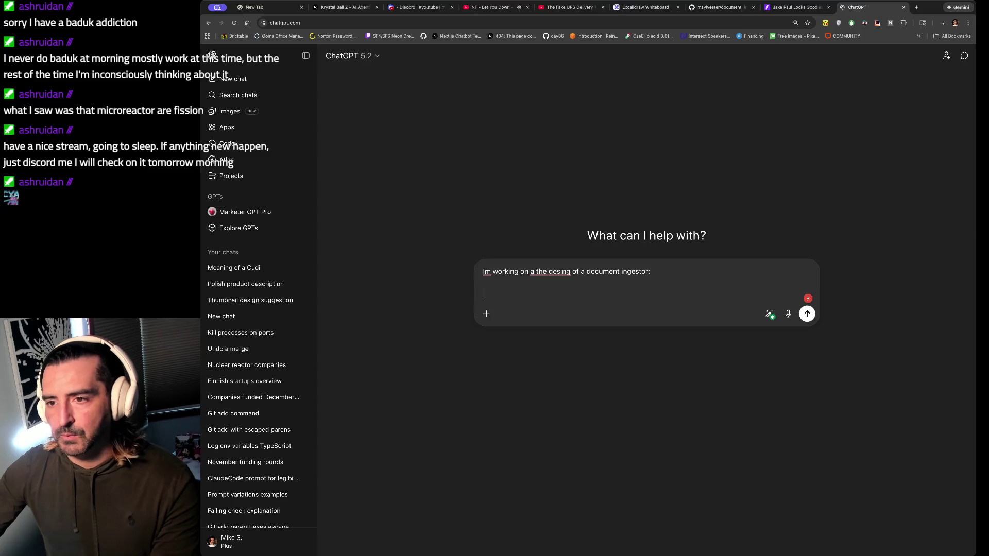
Step: Paste the functional requirements from the board under a 'functional' heading, then start the non-functional heading
left_click(621, 13)
double_click(427, 314)
key("ctrl+c")
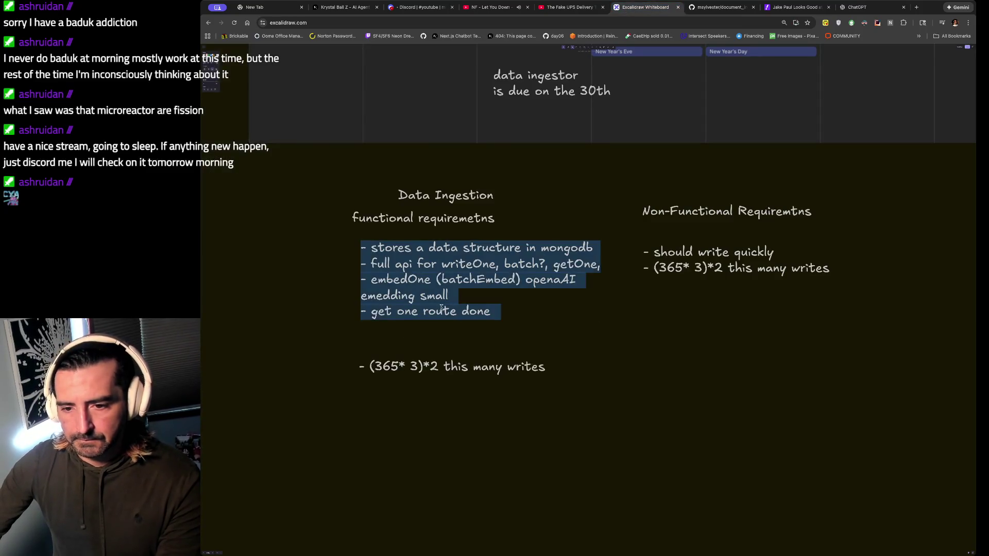
left_click(851, 11)
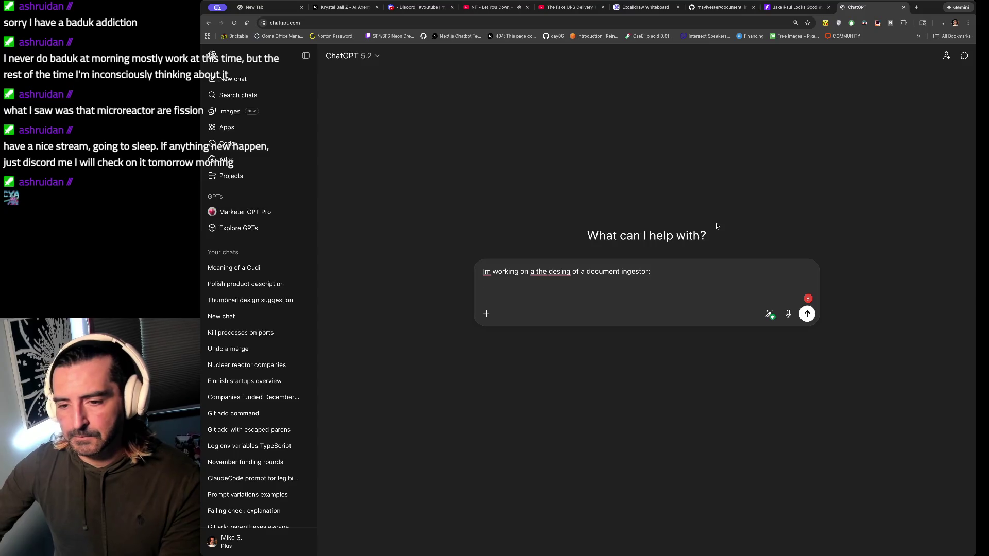
type("functional requ")
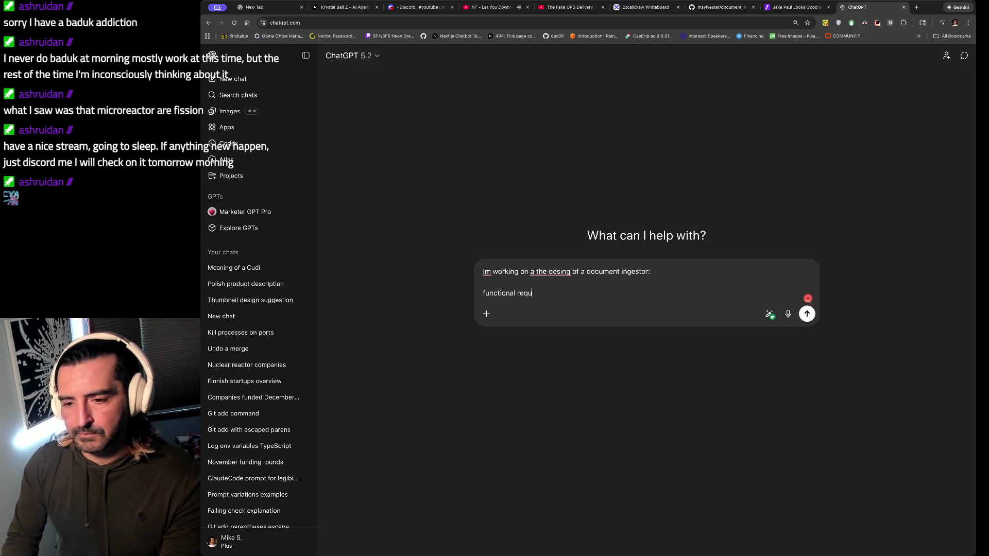
key("ctrl+v")
key("shift+Return")
key("shift+Return")
type("ucntional requiremetns")
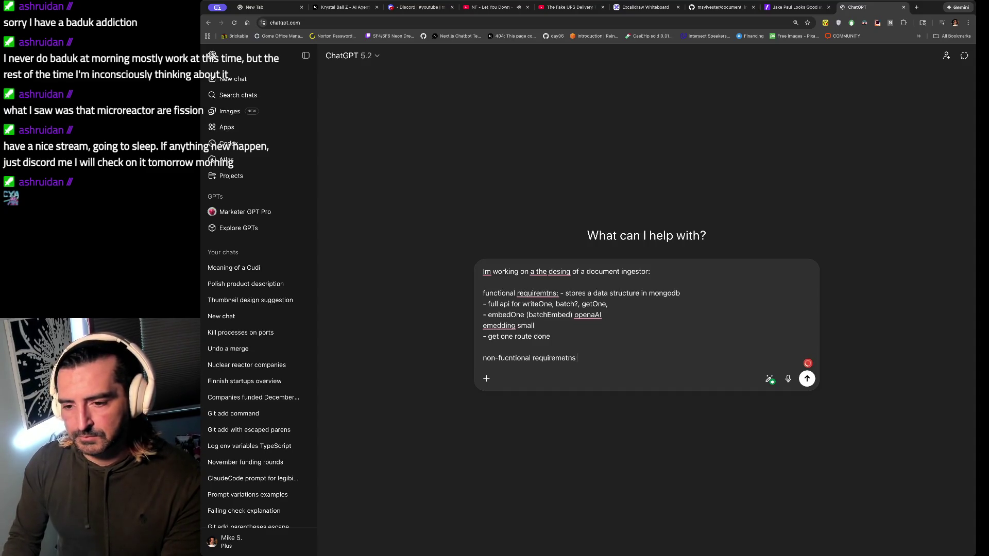
Step: Paste the non-functional requirements, including the write-count estimate, and send the prompt
left_click(645, 8)
double_click(702, 246)
key("super+c")
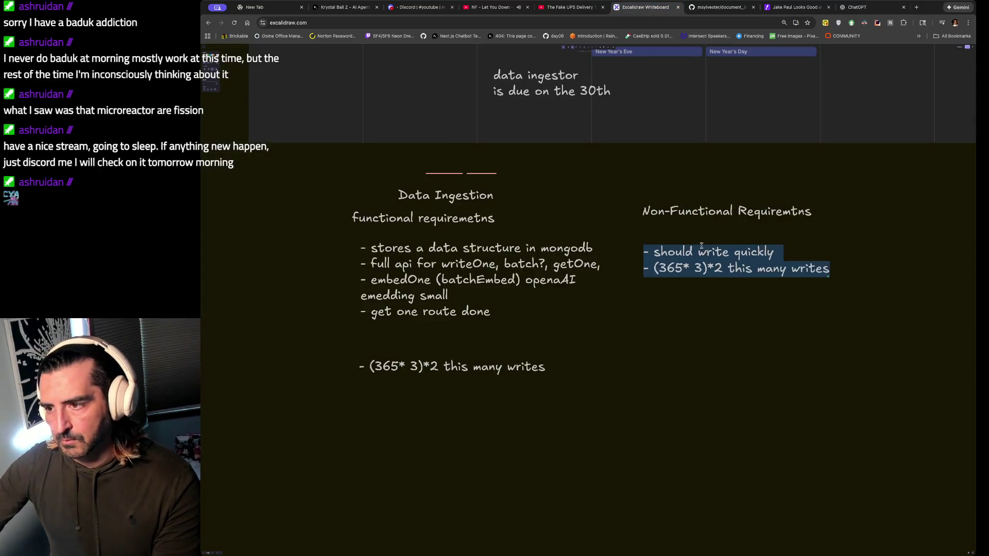
left_click(857, 8)
key("super+v")
key("shift+Return")
key("shift+Return")
key("Return")
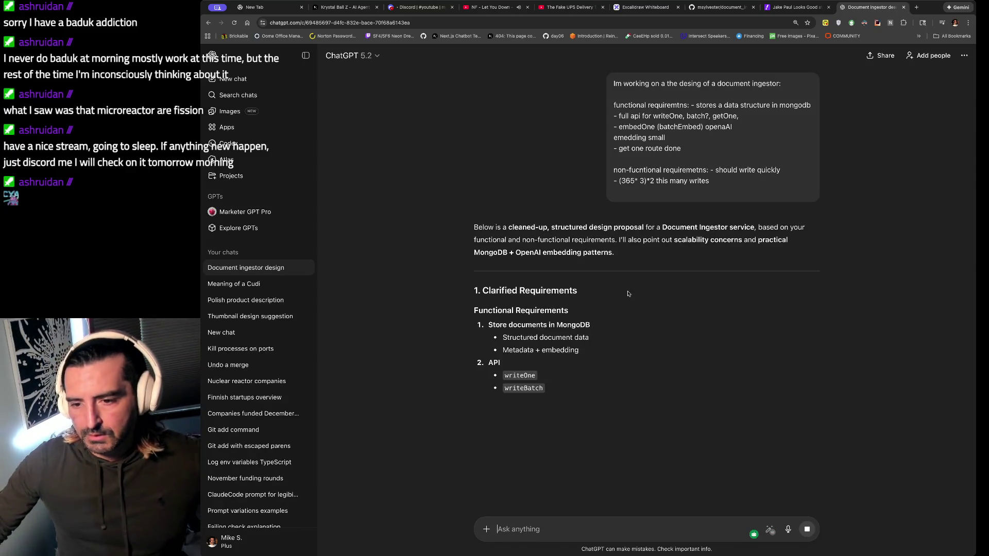
Step: Read down the design reply, highlighting the structured document data and embedOne lines
scroll(486, 343, "down", 1)
scroll(486, 343, "down", 2)
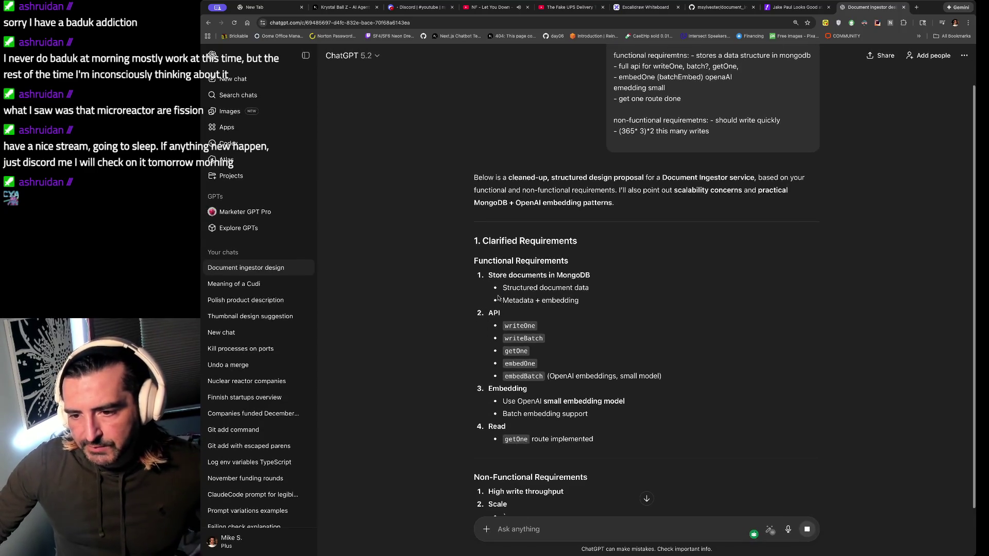
triple_click(562, 248)
scroll(561, 232, "down", 2)
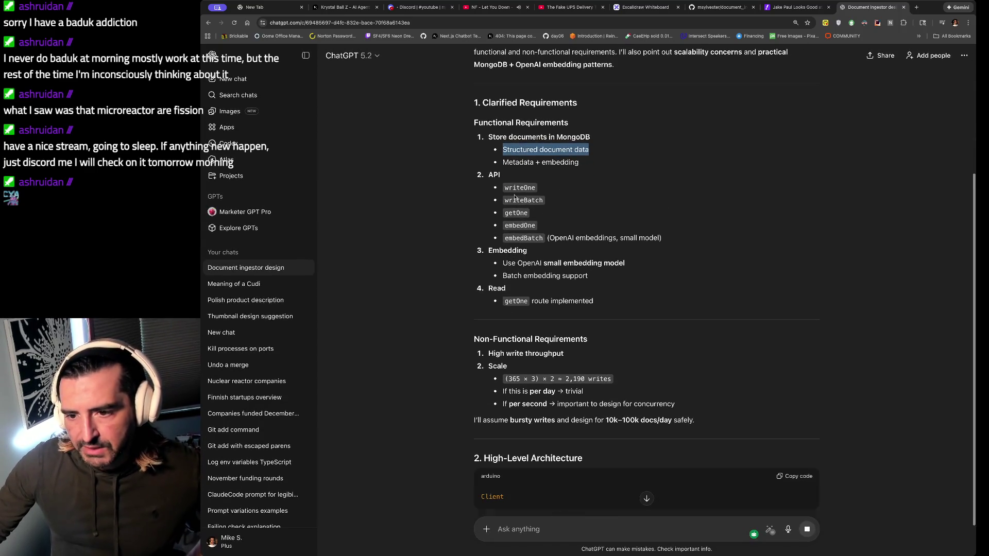
double_click(515, 225)
left_click_drag(508, 237, 616, 238)
scroll(489, 195, "down", 2)
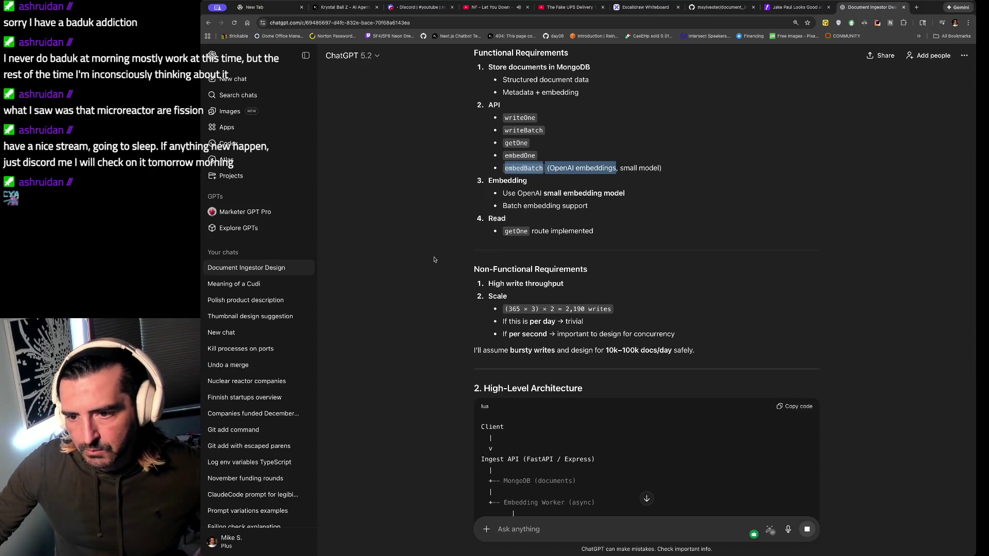
Step: Highlight the per-second concurrency note, finish reading, and return to the Excalidraw whiteboard
scroll(434, 260, "down", 2)
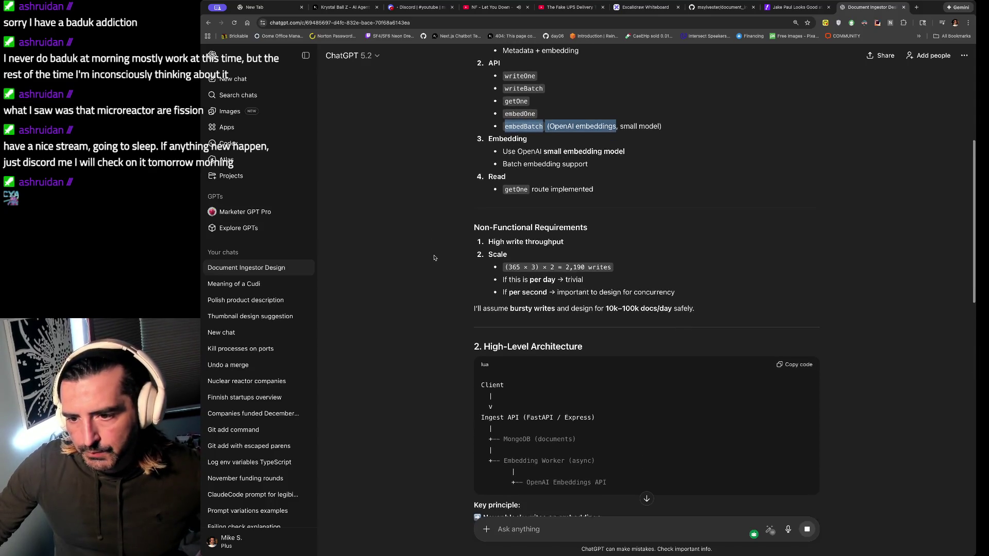
scroll(519, 193, "down", 2)
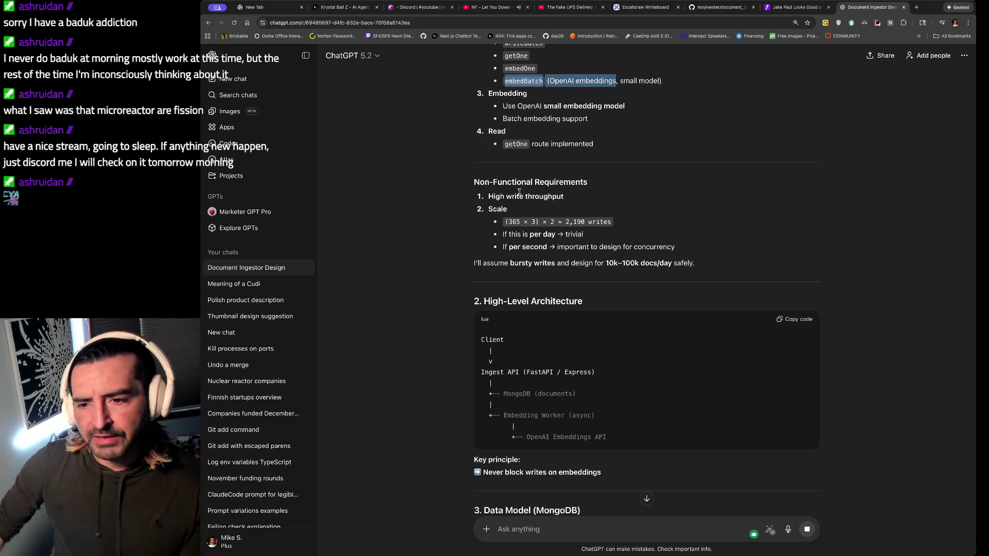
scroll(519, 192, "down", 1)
scroll(519, 192, "down", 1)
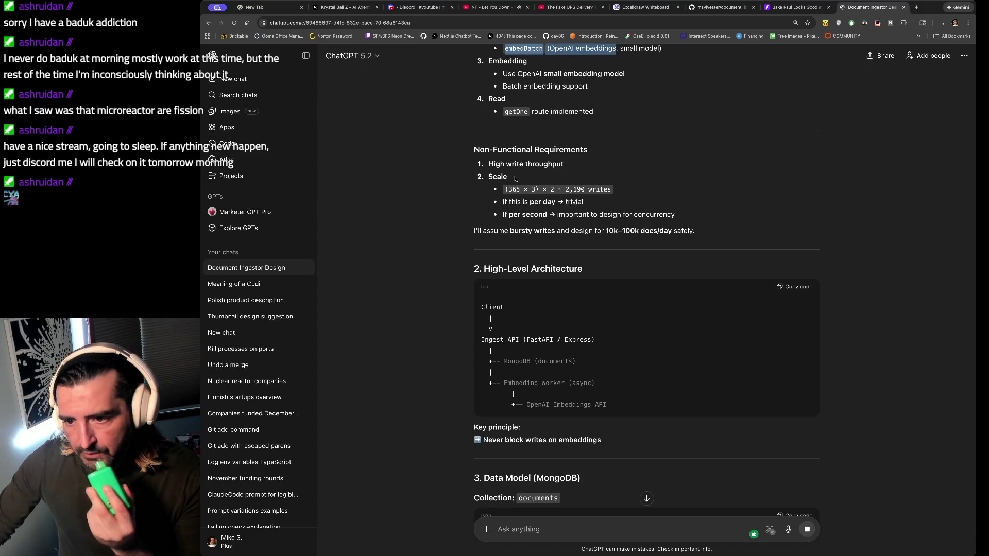
left_click_drag(529, 197, 566, 202)
left_click_drag(509, 215, 620, 222)
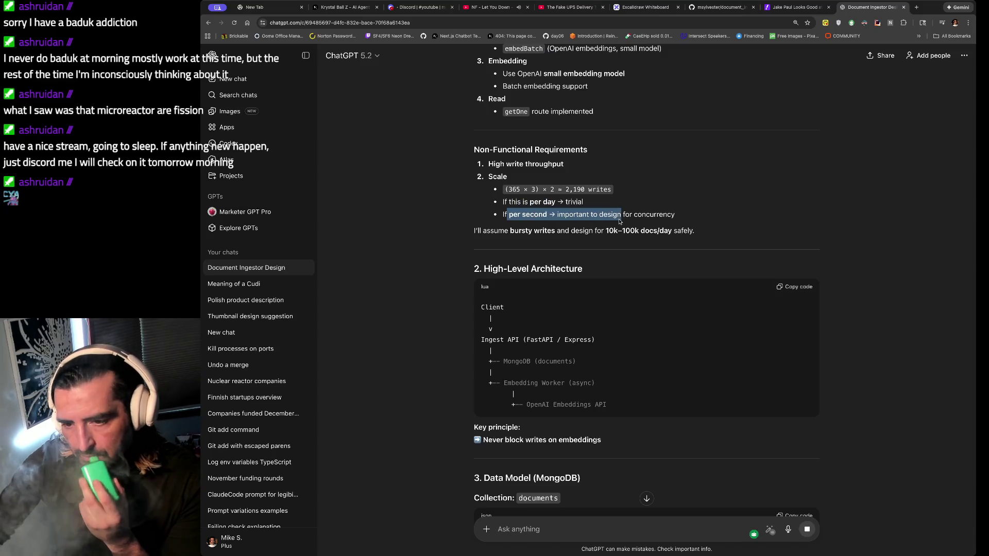
scroll(540, 239, "down", 1)
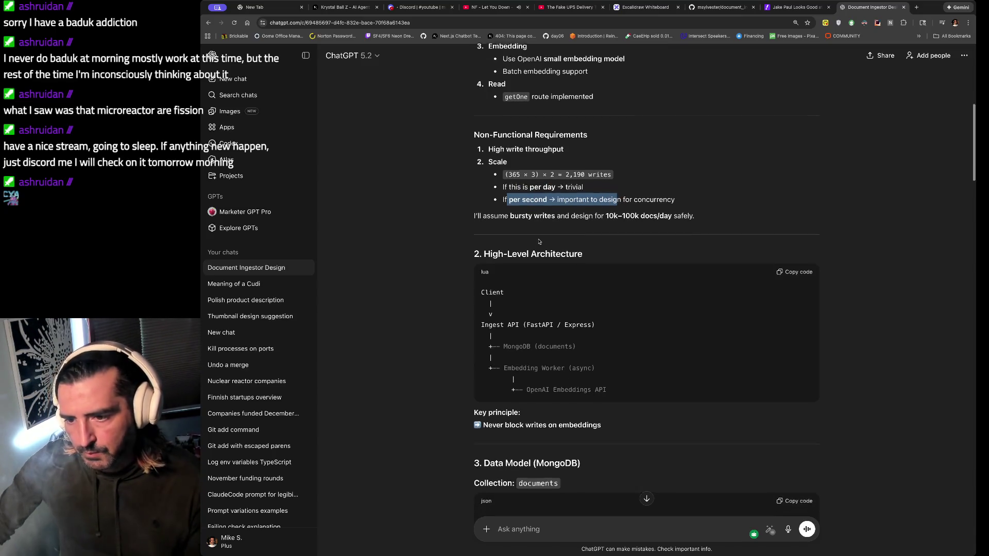
left_click_drag(504, 214, 603, 214)
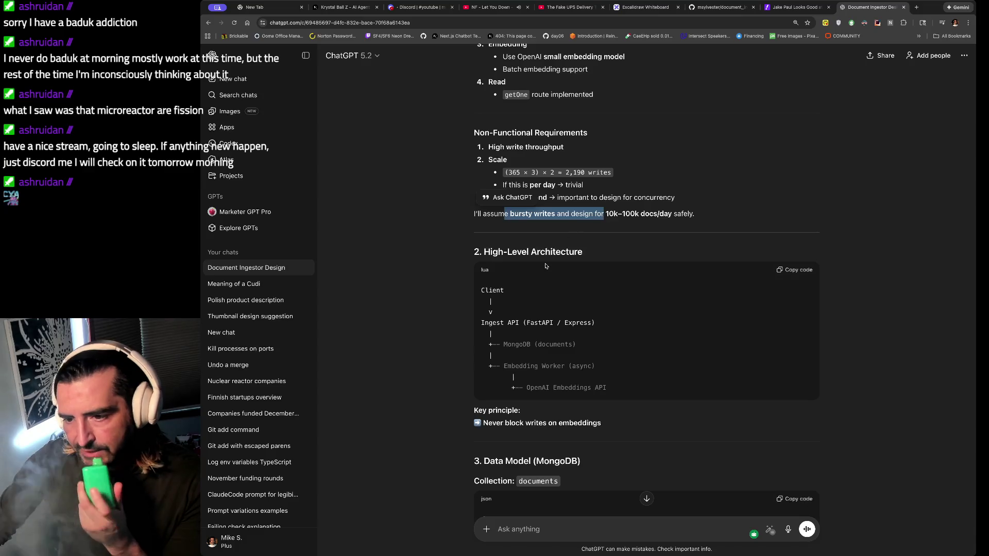
scroll(545, 266, "down", 1)
scroll(545, 266, "down", 4)
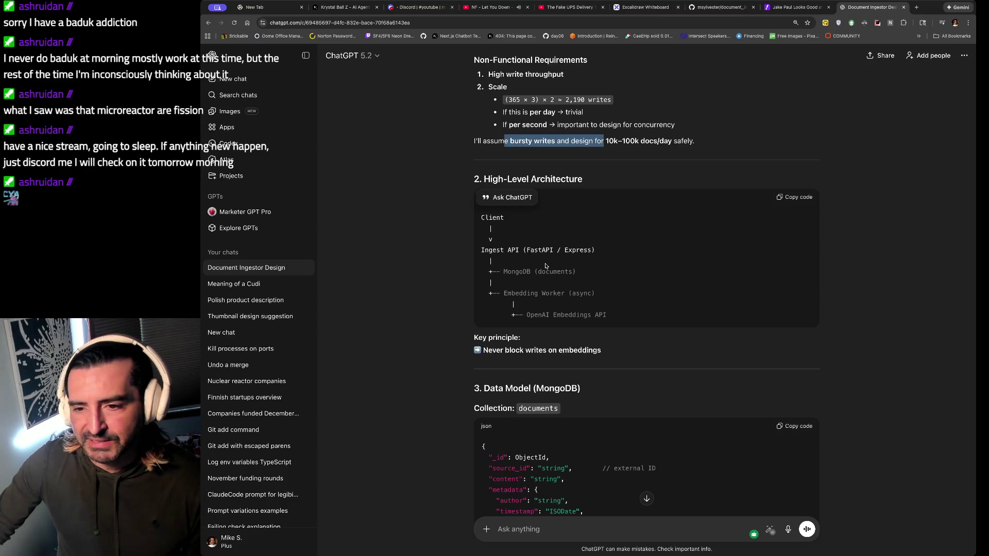
scroll(545, 265, "down", 1)
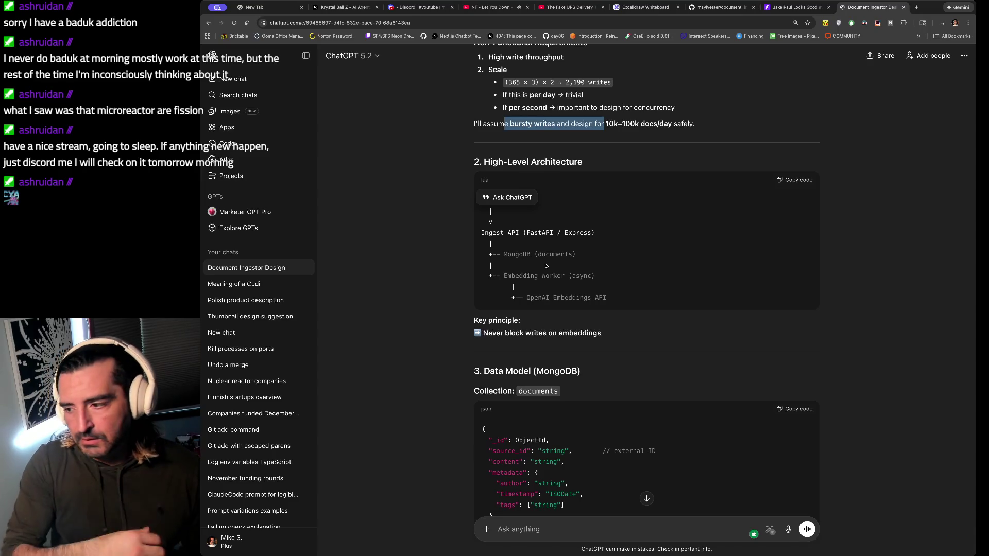
left_click(643, 7)
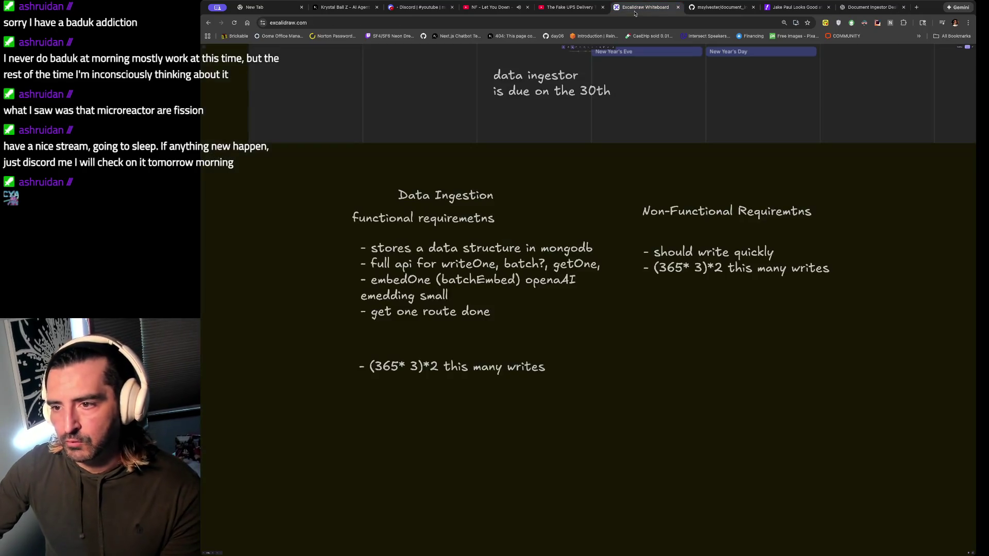
Step: Draw a large rectangle below the Data Ingestion requirements
scroll(585, 82, "down", 2)
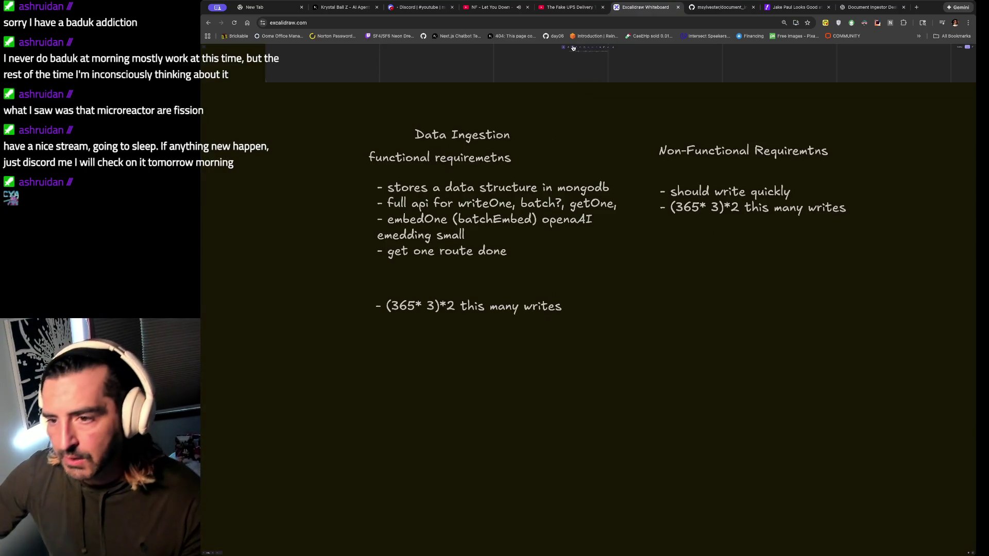
mouse_move(351, 406)
left_mouse_down()
mouse_move(635, 555)
mouse_move(571, 538)
left_mouse_up()
scroll(601, 155, "down", 1)
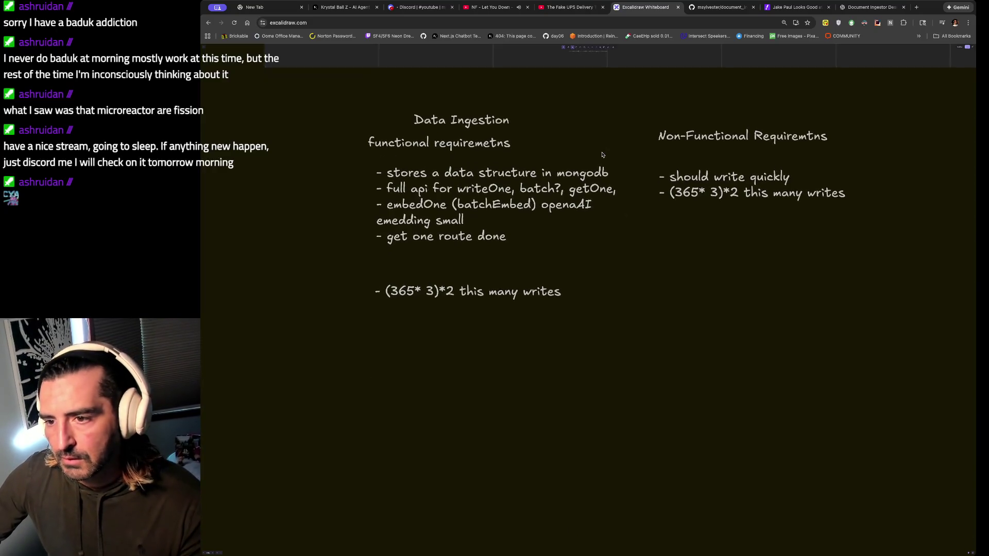
left_click(577, 48)
scroll(399, 409, "down", 5)
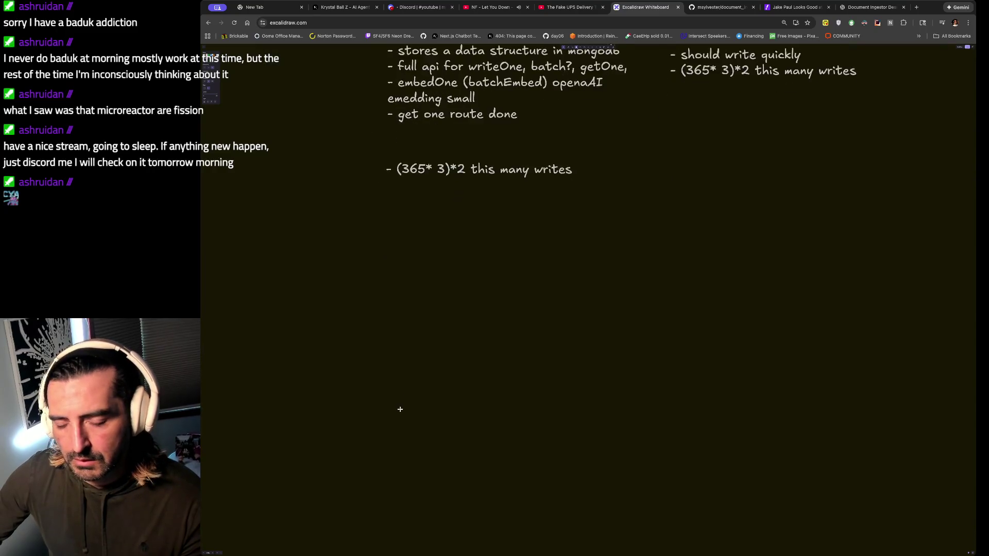
left_click_drag(342, 266, 717, 459)
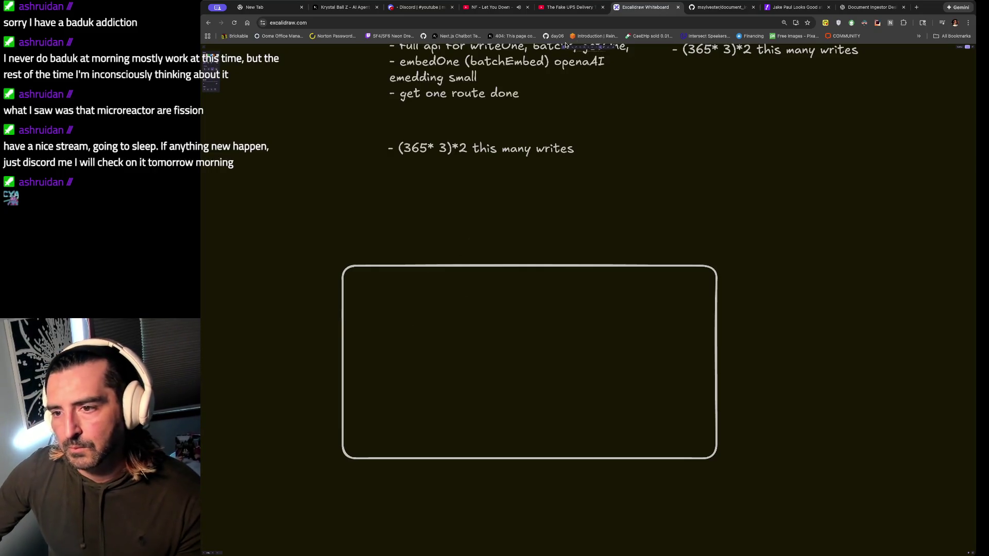
Step: Add a smaller box inside it labelled 'documentToWrite:'
left_click_drag(402, 322, 525, 357)
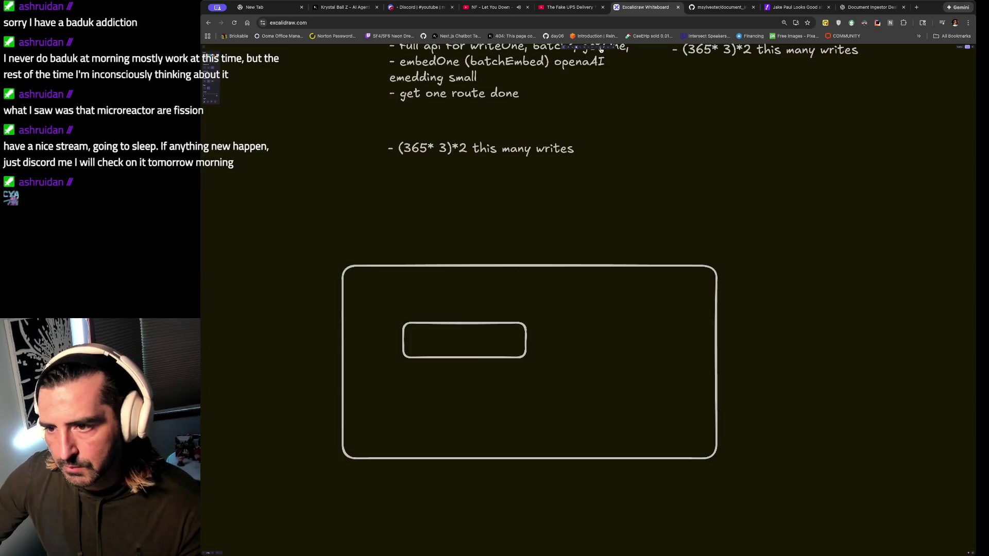
double_click(416, 343)
type("dcd")
key("BackSpace")
key("BackSpace")
type("ocument_id")
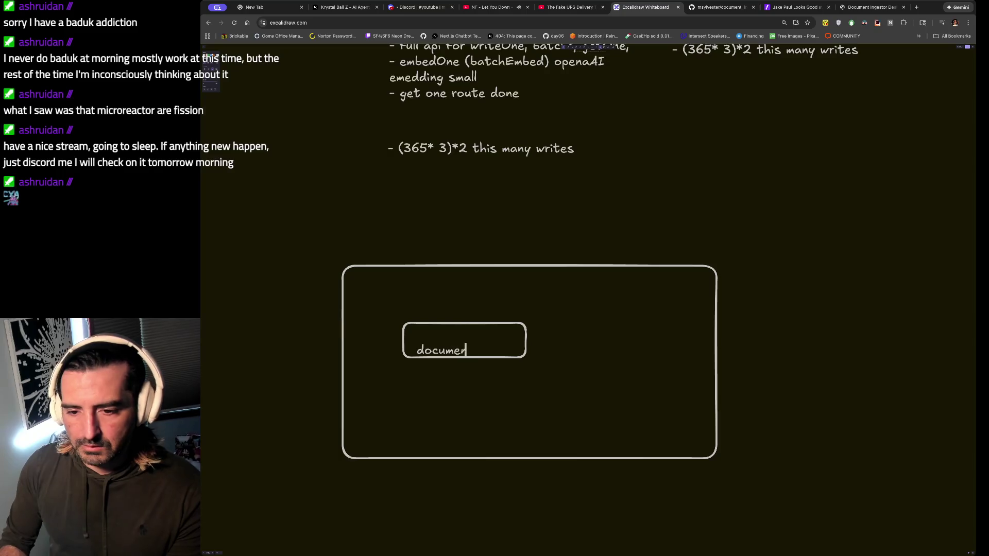
key("BackSpace")
key("BackSpace")
key("BackSpace")
type("ToWrite")
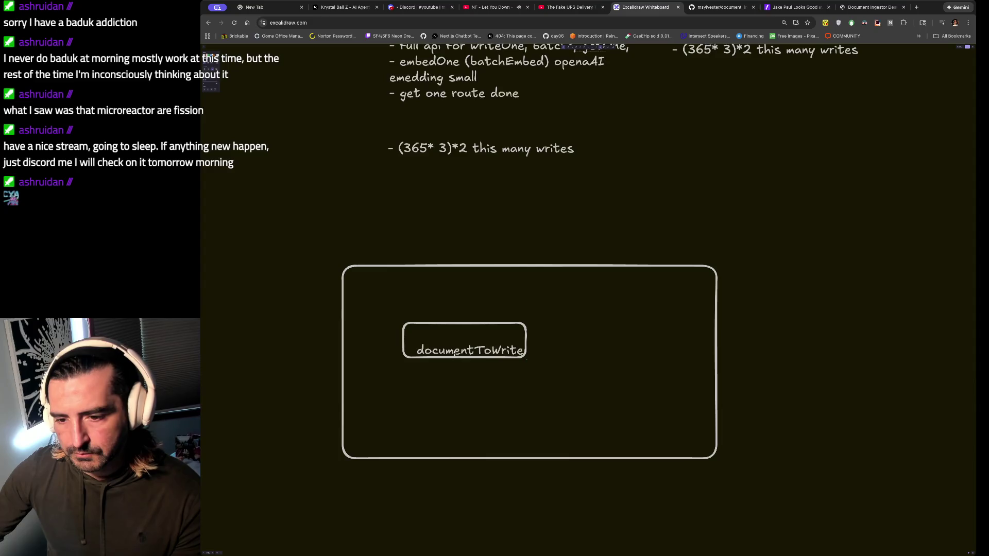
left_click(481, 307)
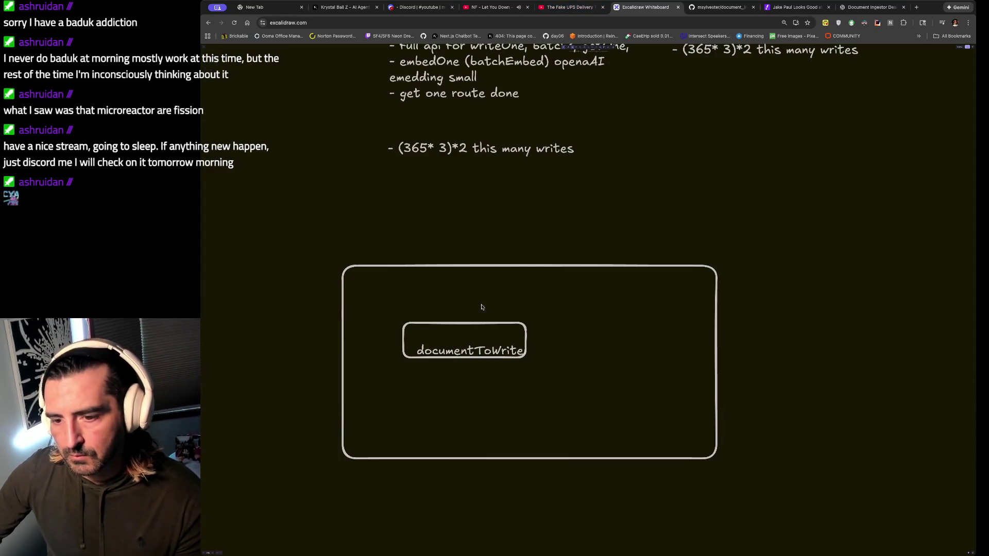
double_click(456, 348)
type(":")
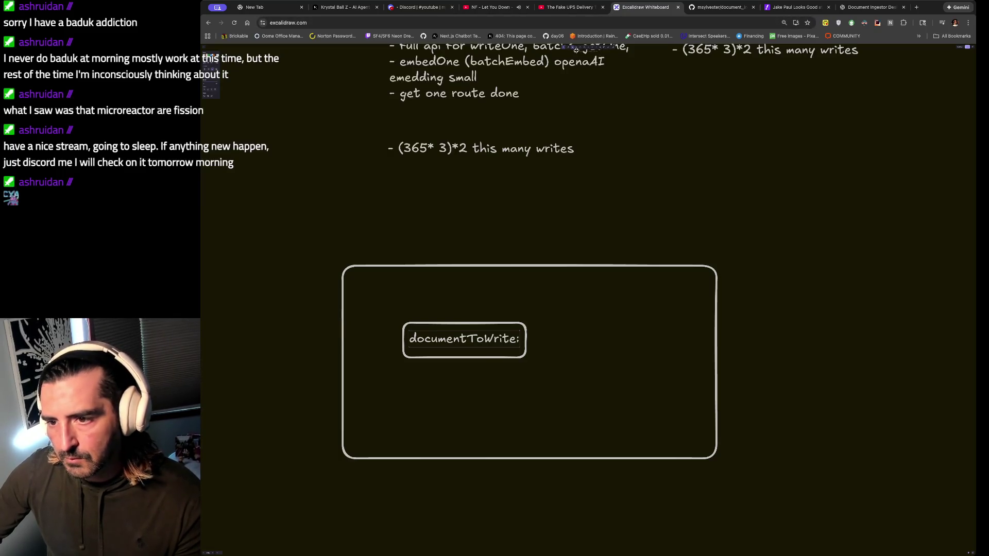
left_click(594, 238)
Step: Add a second box labelled 'write' to its right, then switch to YouTube
left_click_drag(559, 319, 644, 363)
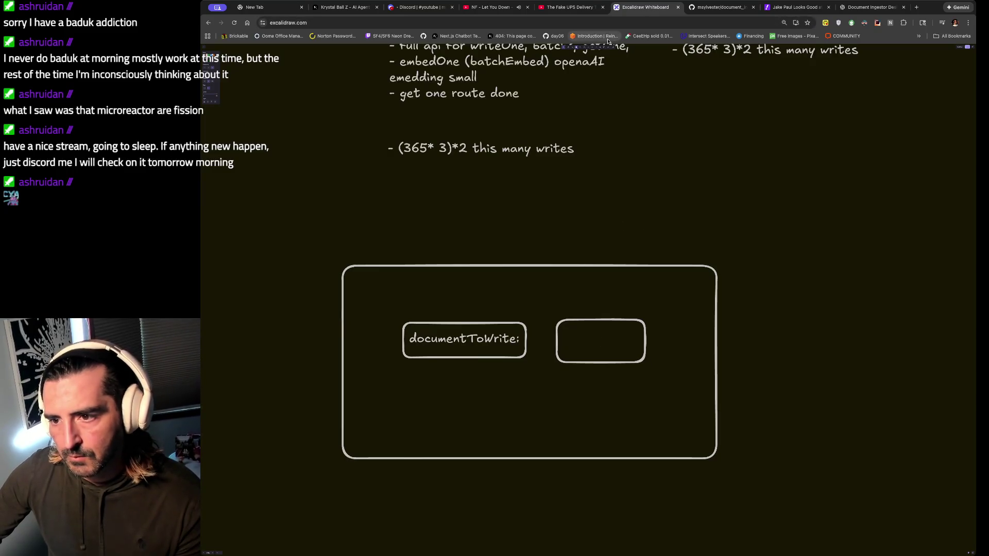
double_click(585, 334)
type("wr")
key("BackSpace")
key("BackSpace")
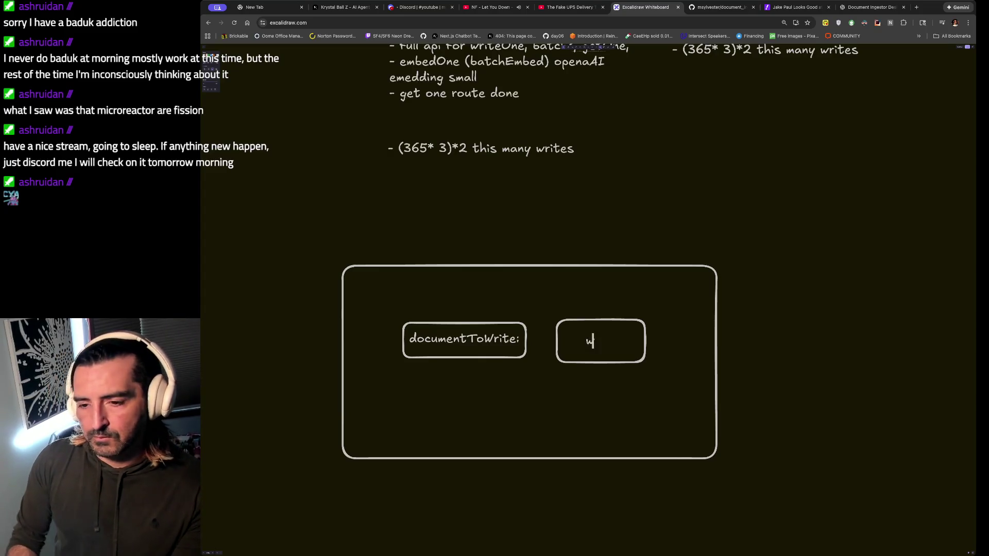
type("rite")
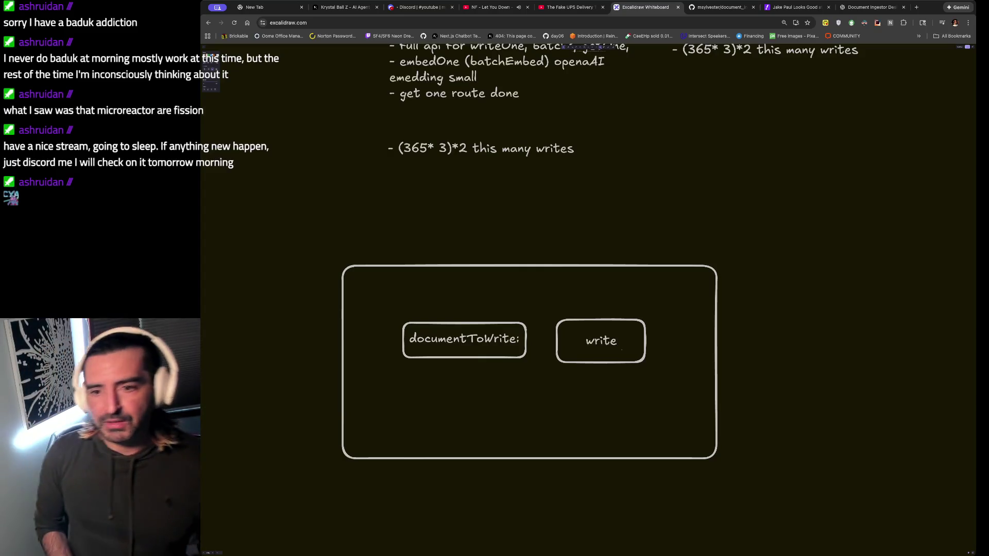
scroll(655, 340, "up", 3)
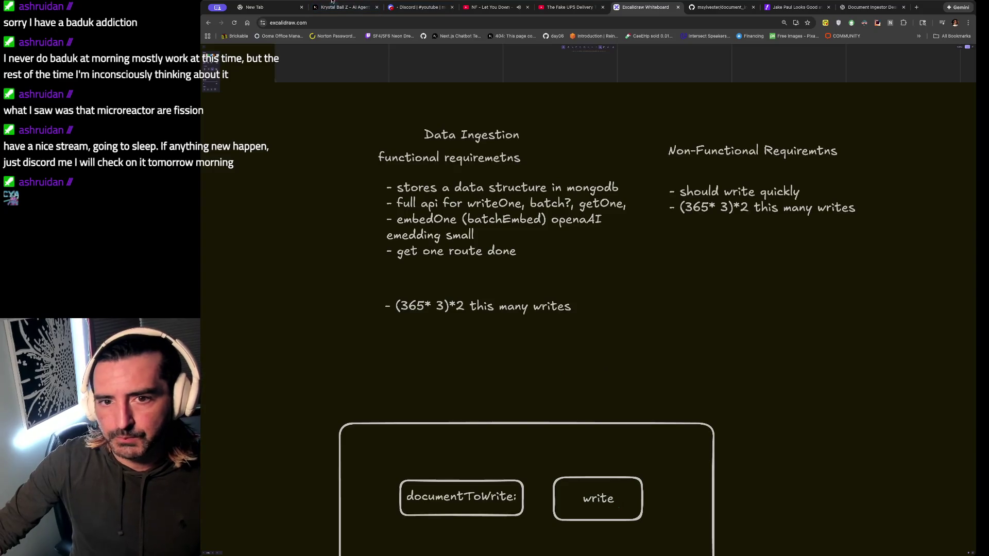
left_click(479, 7)
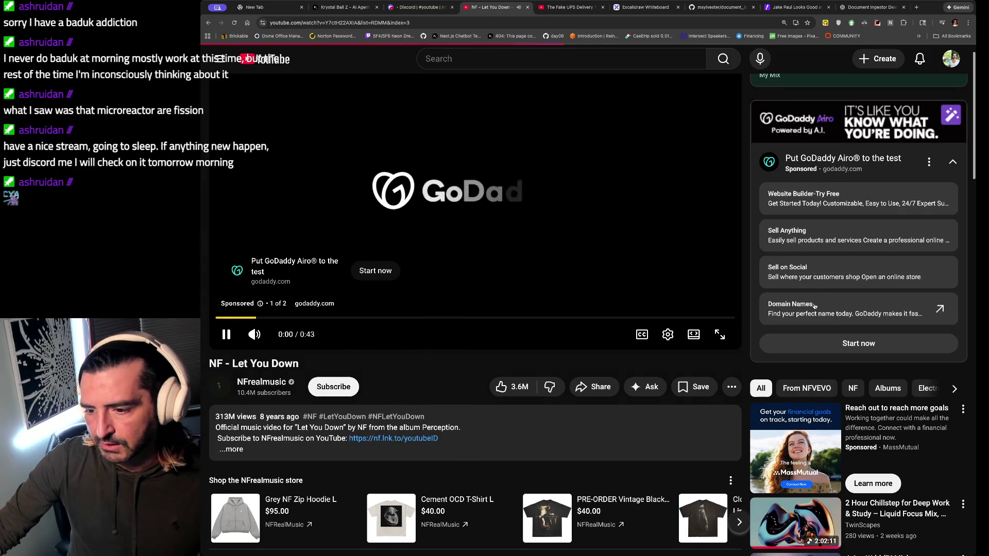
Step: Open the Rise Against - Satellite video and mute its sponsored ad
scroll(789, 453, "down", 3)
scroll(790, 454, "down", 5)
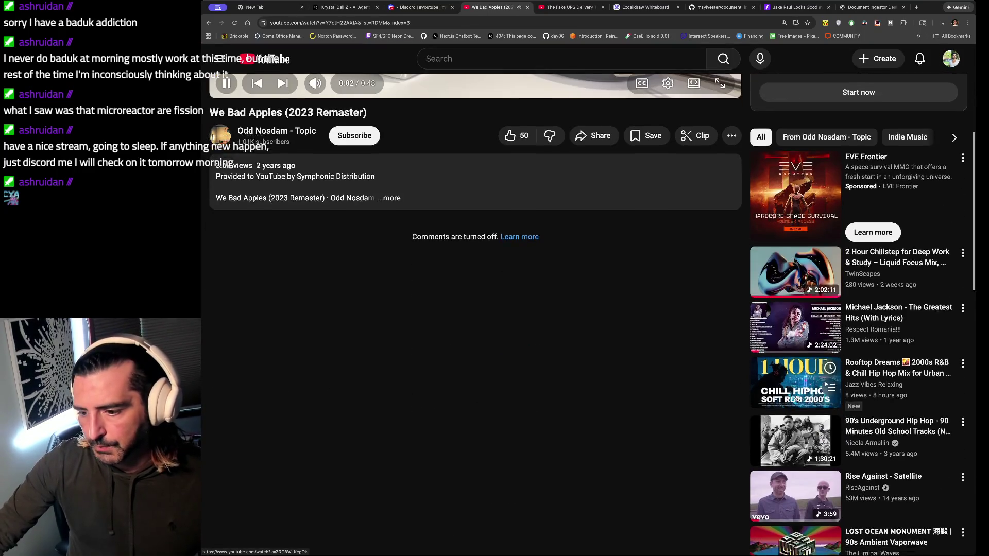
left_click(789, 390)
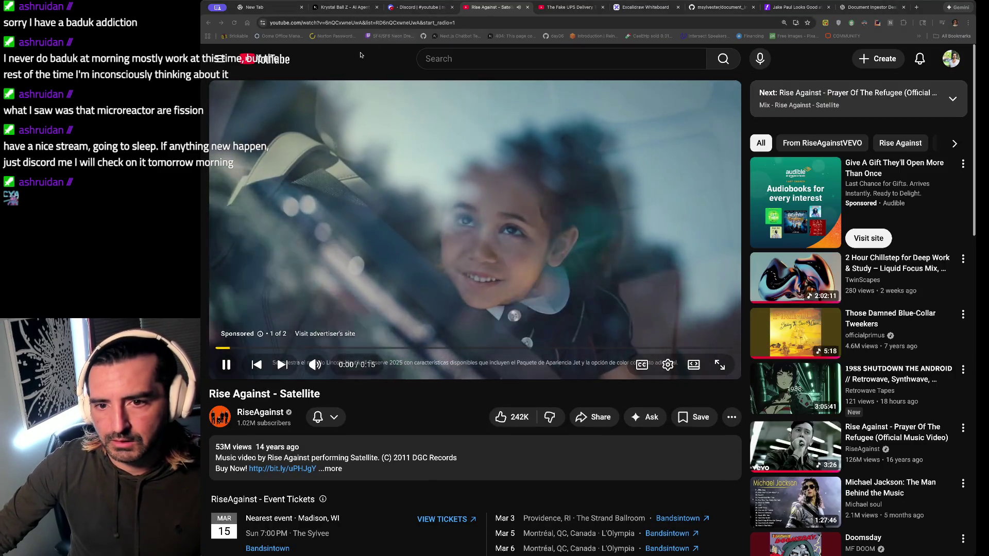
left_click(315, 364)
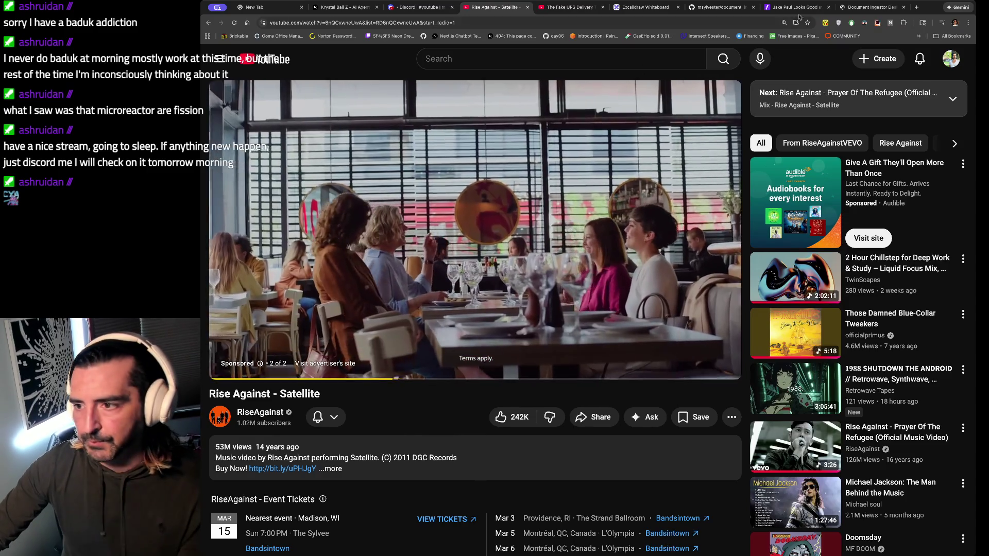
Step: After a look at the design chat, replay Satellite from the start with sound on
left_click(845, 10)
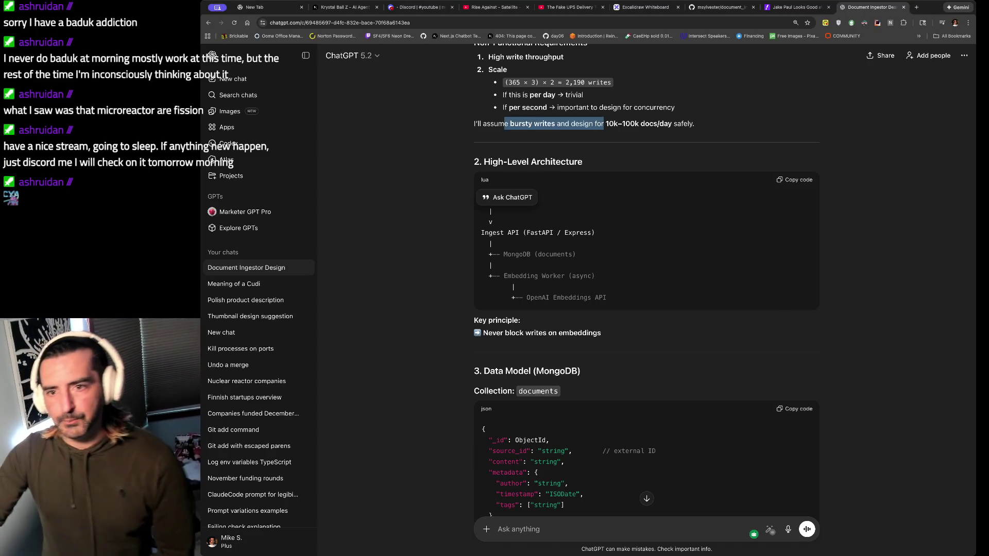
left_click(481, 7)
left_click(314, 334)
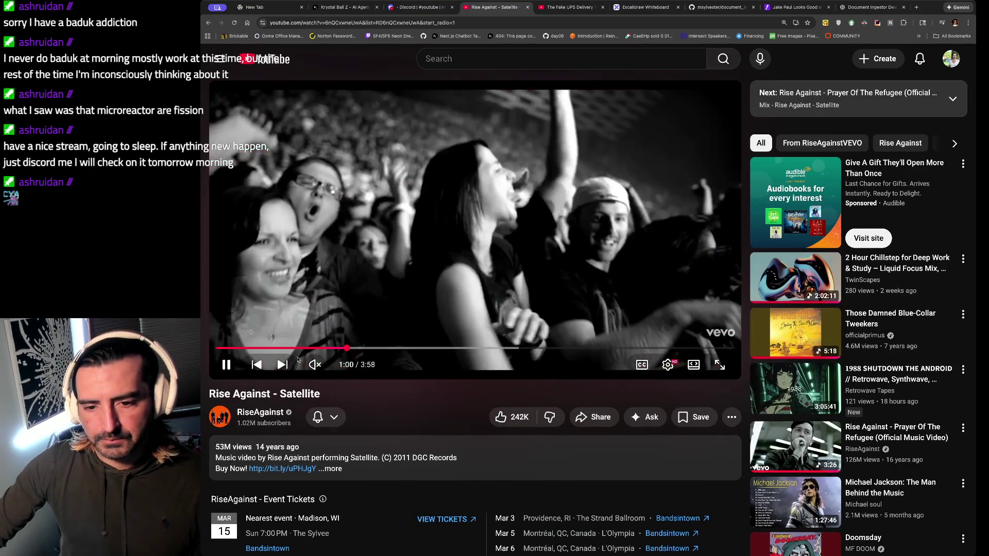
key("space")
key("space")
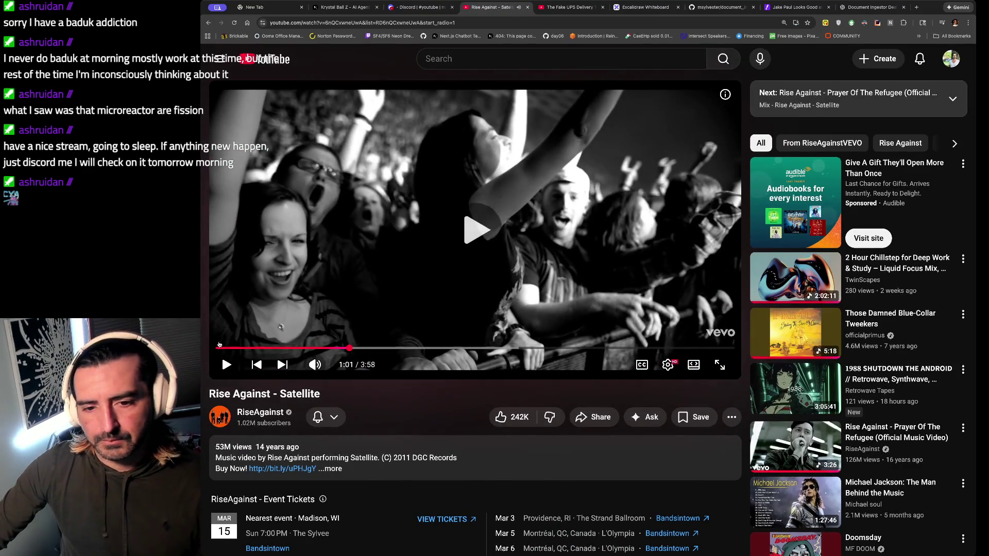
key("space")
left_click(222, 349)
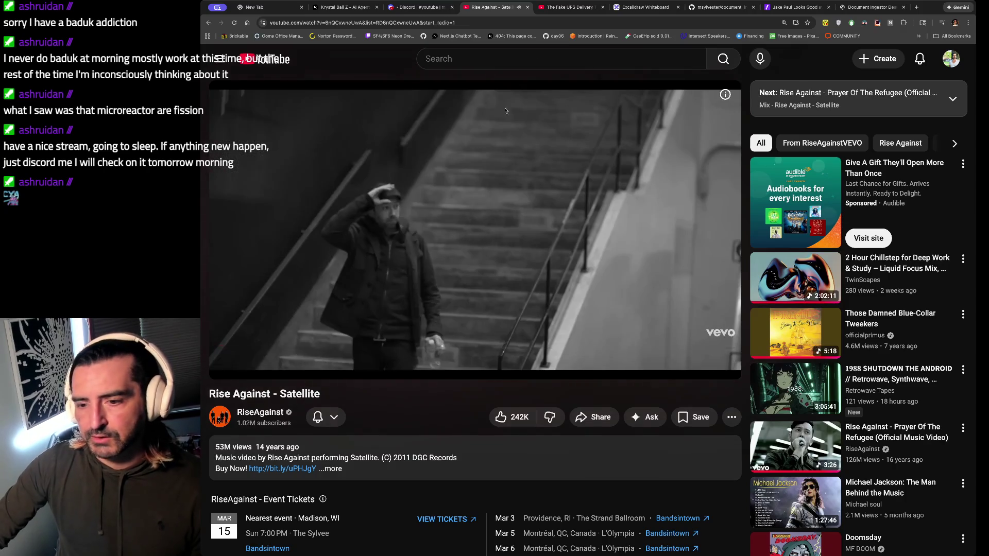
left_click(226, 364)
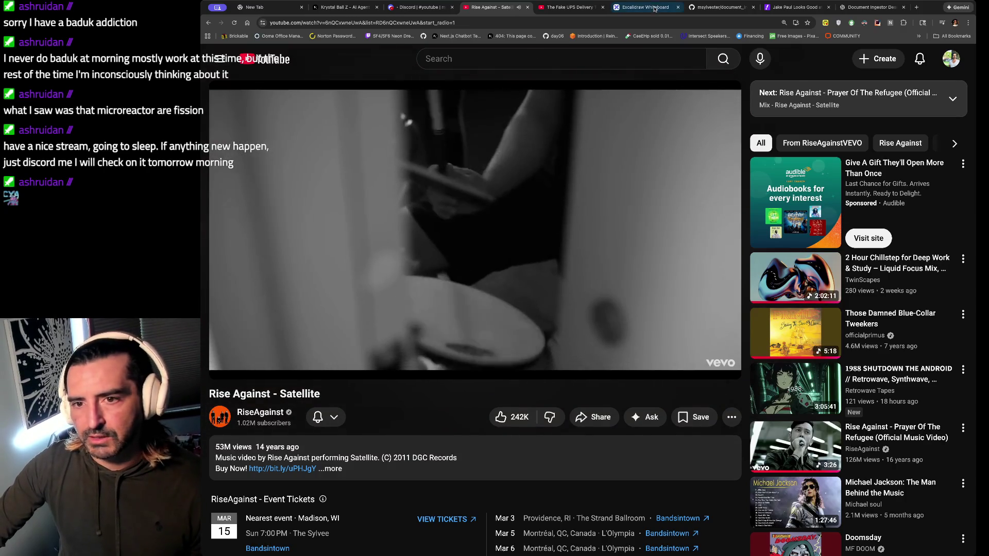
Step: Glance over the Excalidraw requirements board, then return to the Document Ingestor Design chat
key("ctrl+Tab")
key("ctrl+Tab")
scroll(519, 213, "down", 1)
scroll(519, 214, "down", 2)
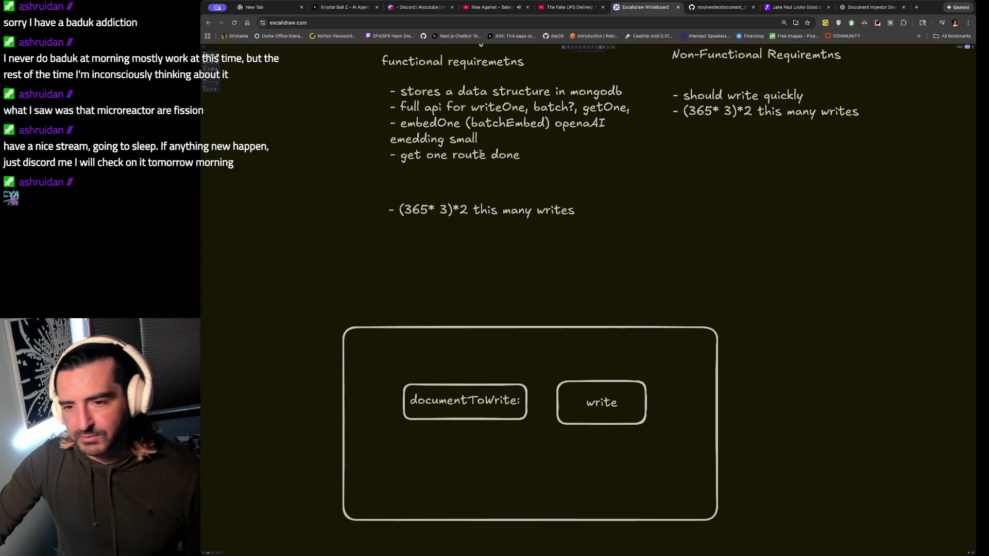
scroll(480, 150, "up", 1)
left_click(870, 7)
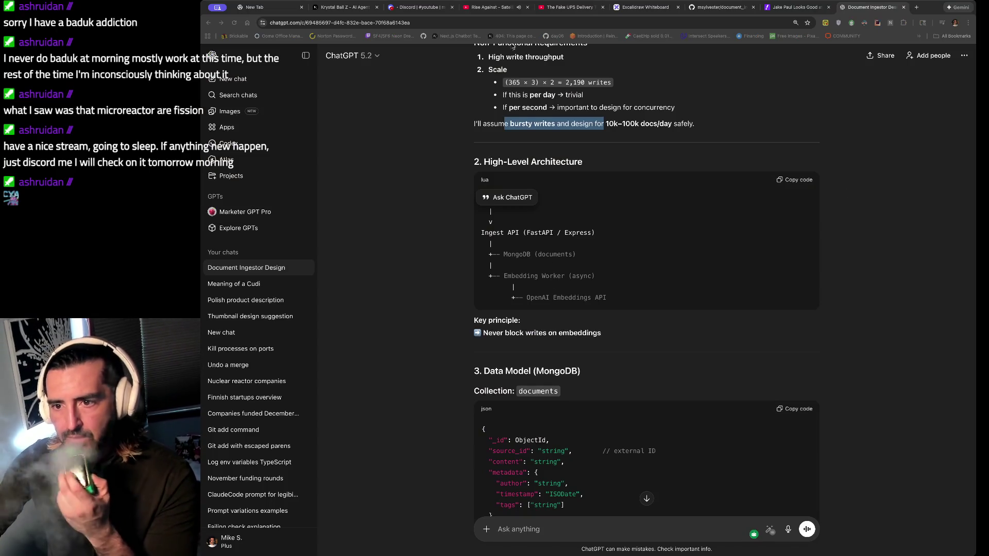
Step: Read the high-level architecture, selecting 'Client' in the diagram
scroll(383, 177, "down", 1)
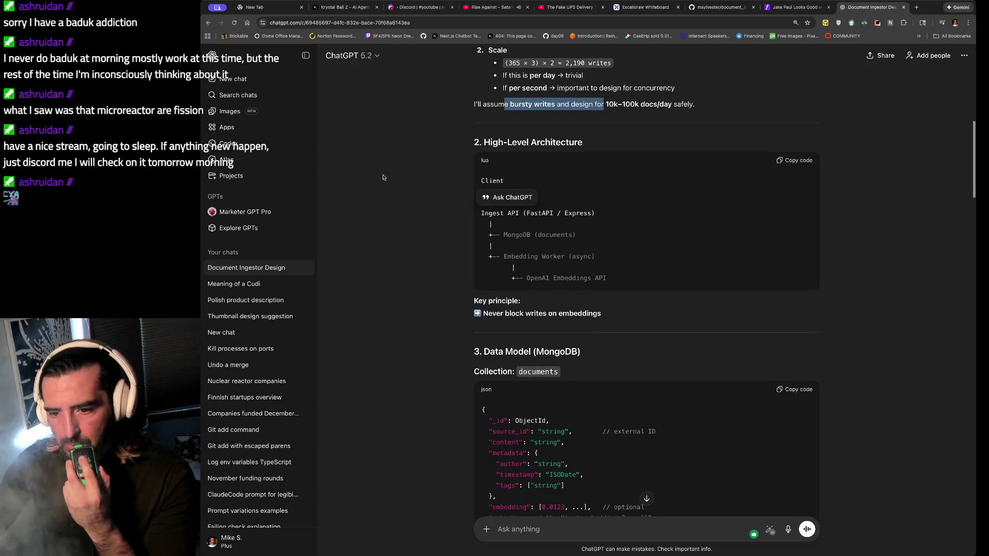
scroll(383, 177, "down", 2)
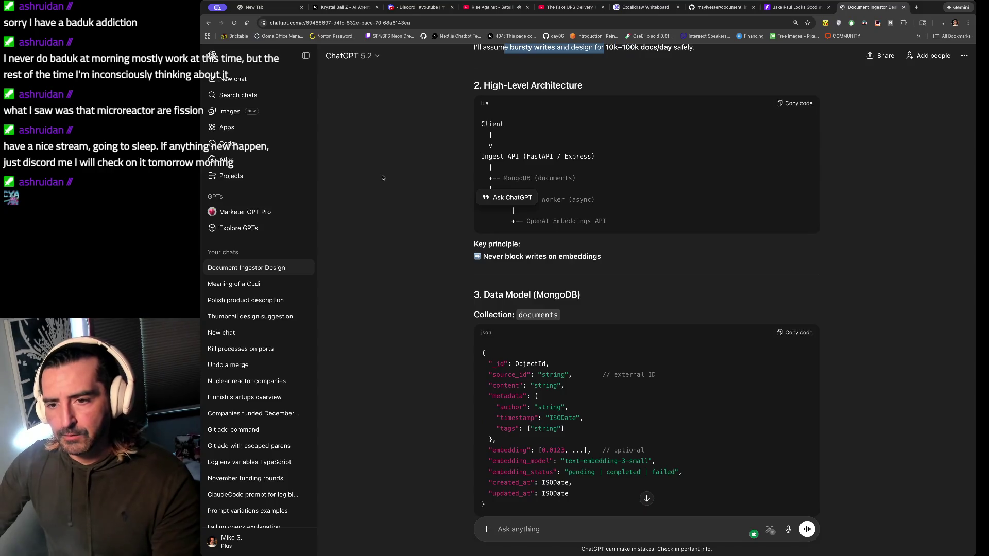
double_click(492, 125)
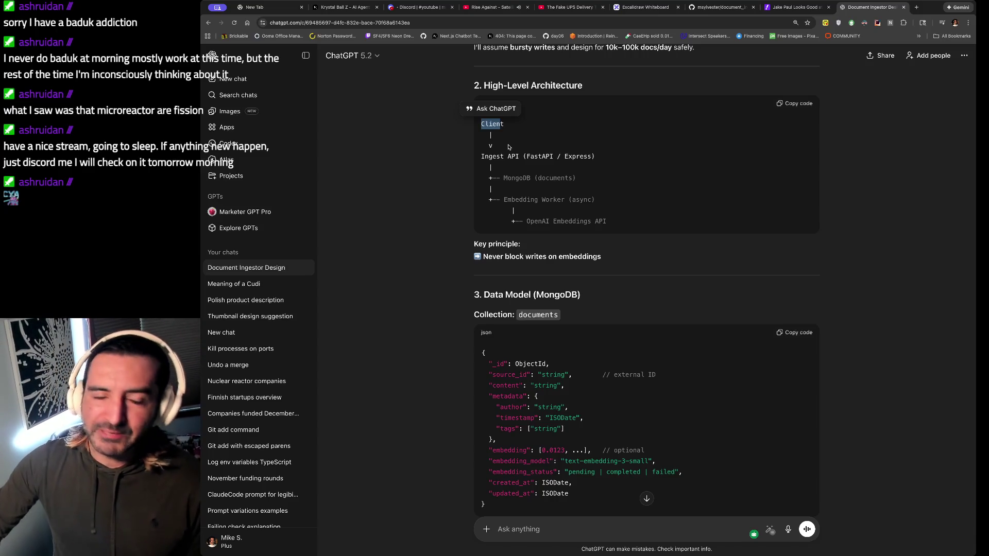
scroll(508, 148, "down", 2)
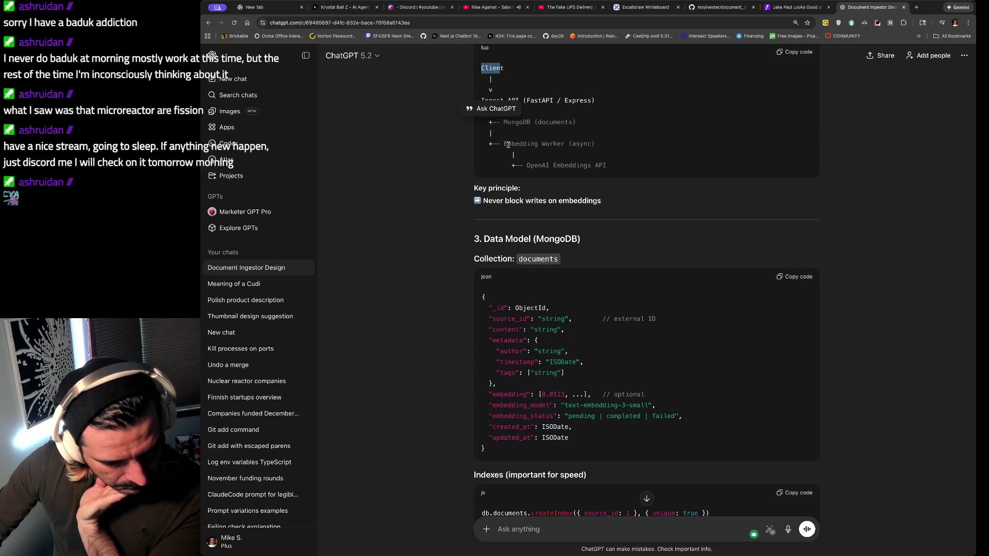
scroll(508, 145, "down", 2)
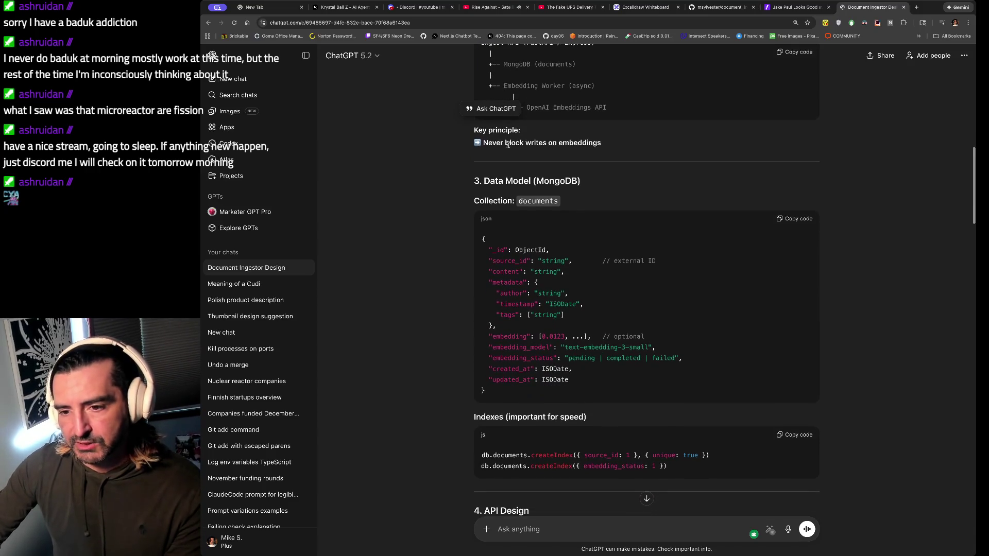
scroll(509, 144, "down", 1)
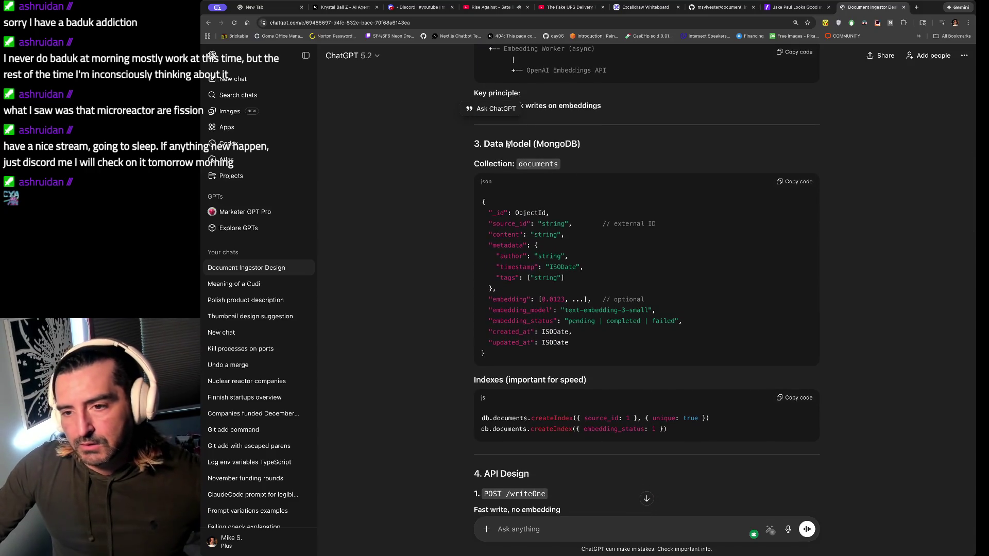
left_click(486, 143)
Step: Select the MongoDB documents schema block, then the embedding_status index definition
scroll(494, 165, "down", 1)
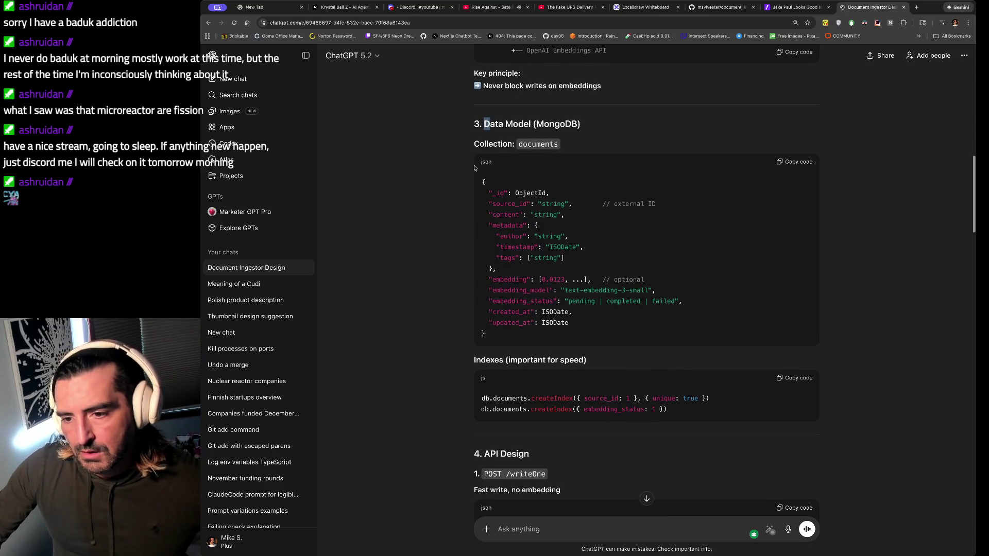
left_click_drag(502, 184, 500, 323)
scroll(417, 316, "down", 1)
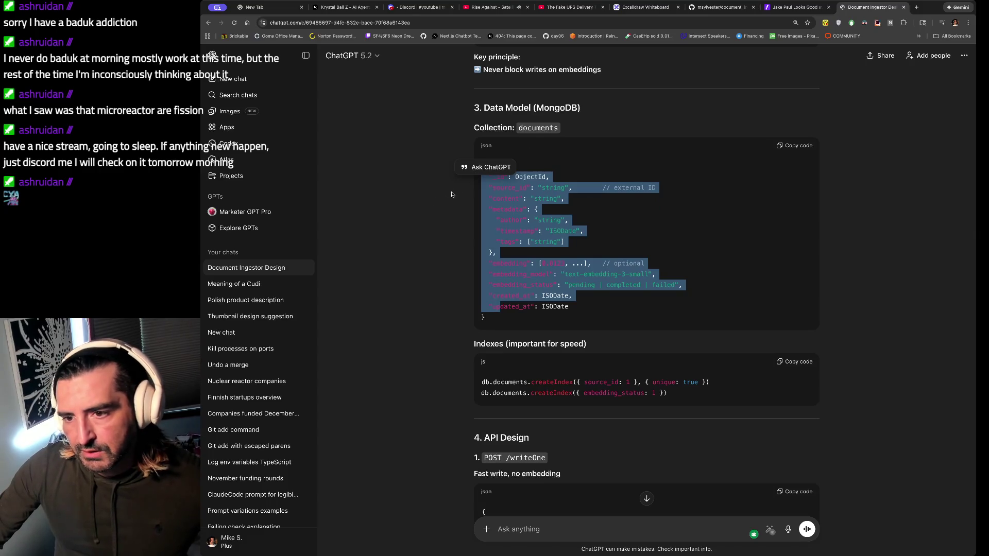
scroll(431, 206, "down", 4)
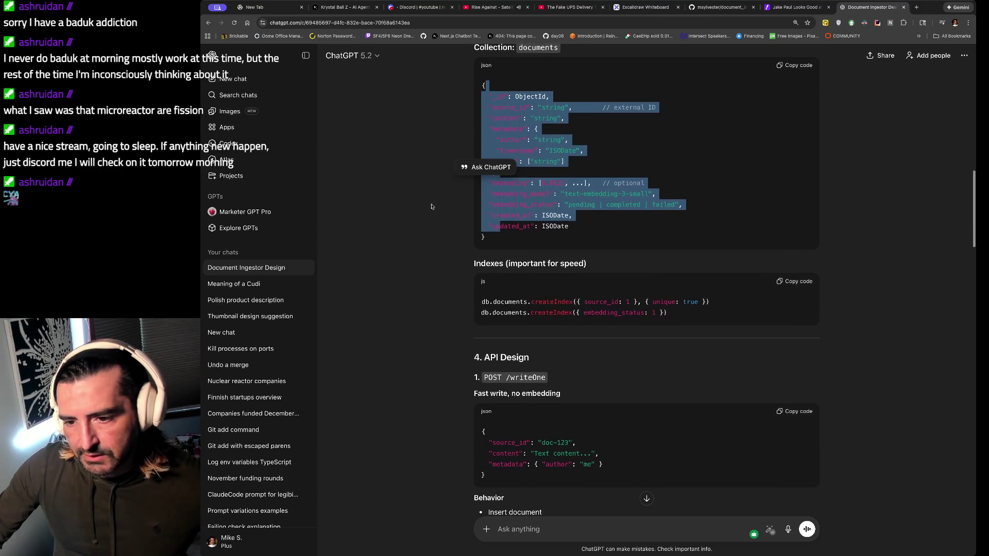
scroll(432, 206, "down", 3)
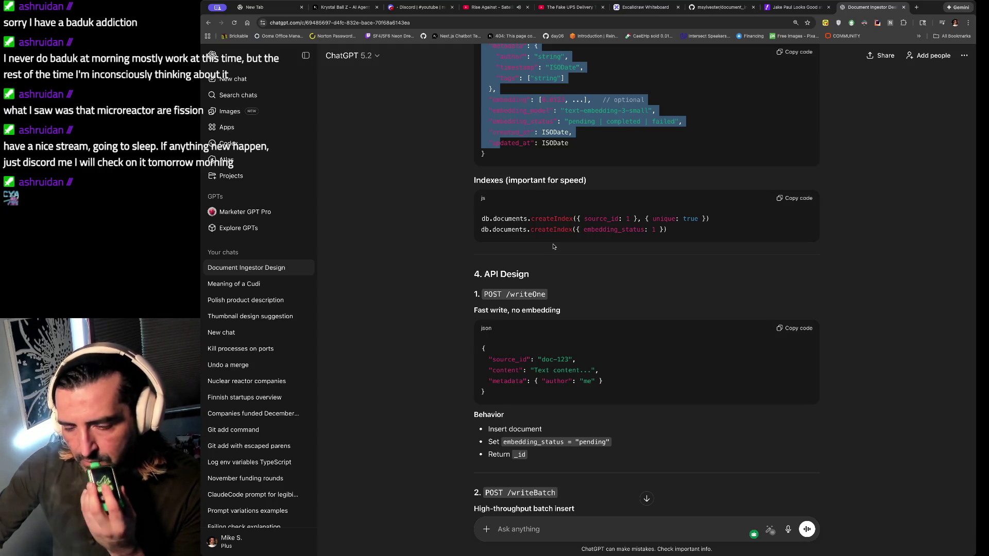
left_click_drag(556, 229, 690, 231)
Step: Study the writeOne and writeBatch API designs, briefly checking the document_ingestion repository
scroll(709, 233, "up", 1)
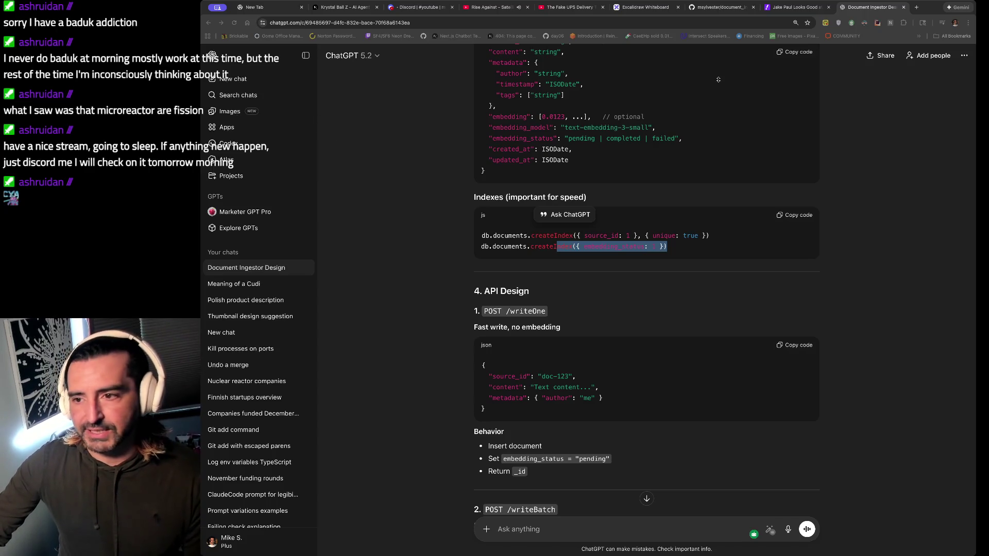
scroll(692, 193, "down", 3)
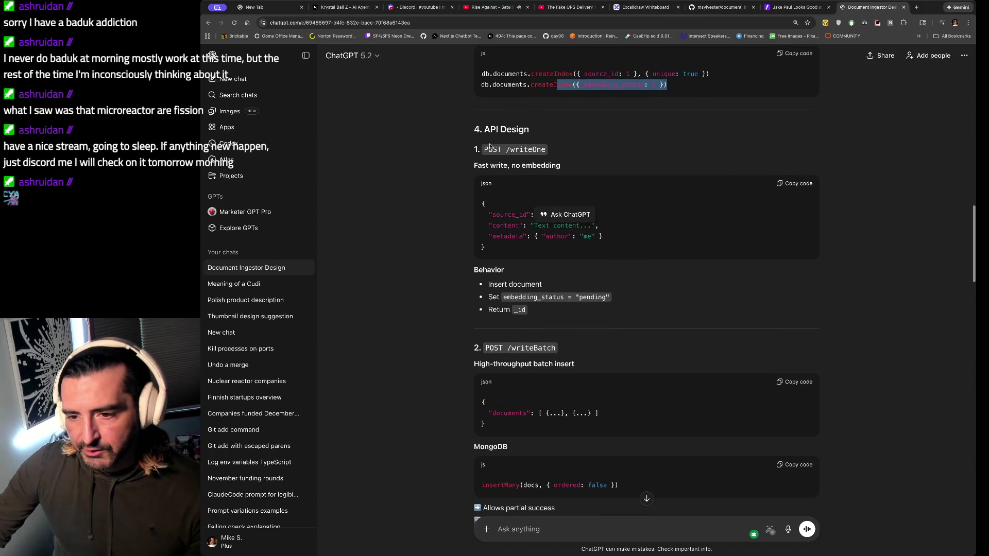
scroll(489, 144, "down", 2)
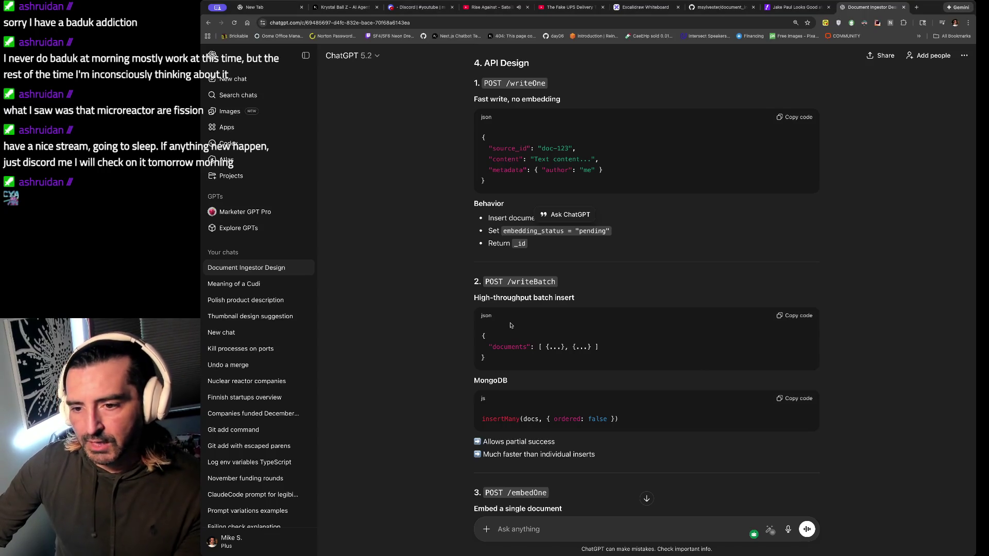
scroll(510, 325, "down", 1)
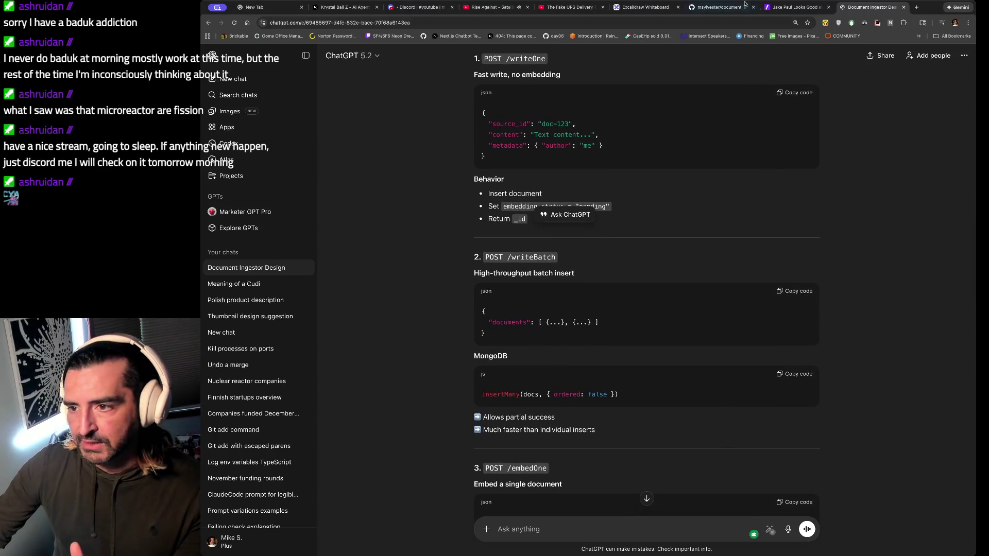
left_click(721, 7)
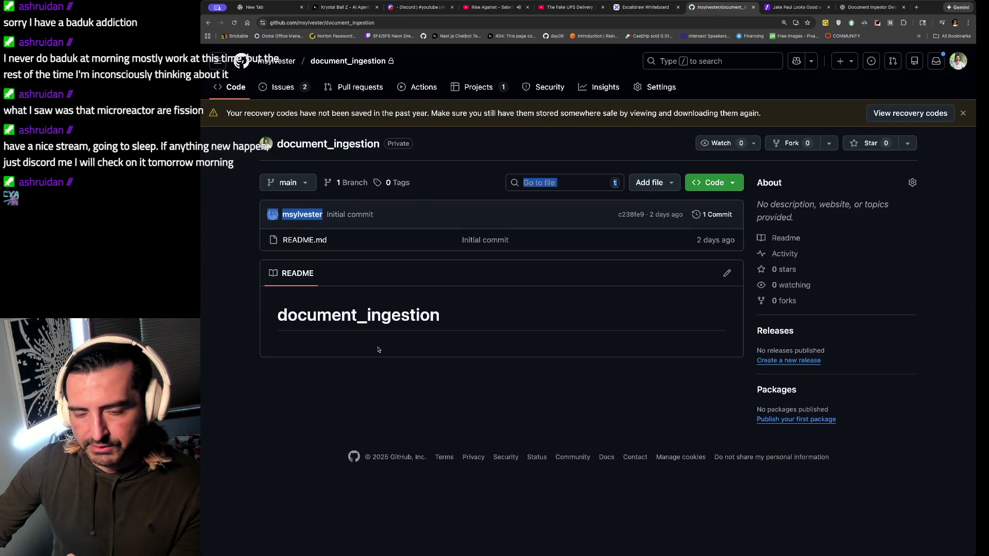
left_click(855, 7)
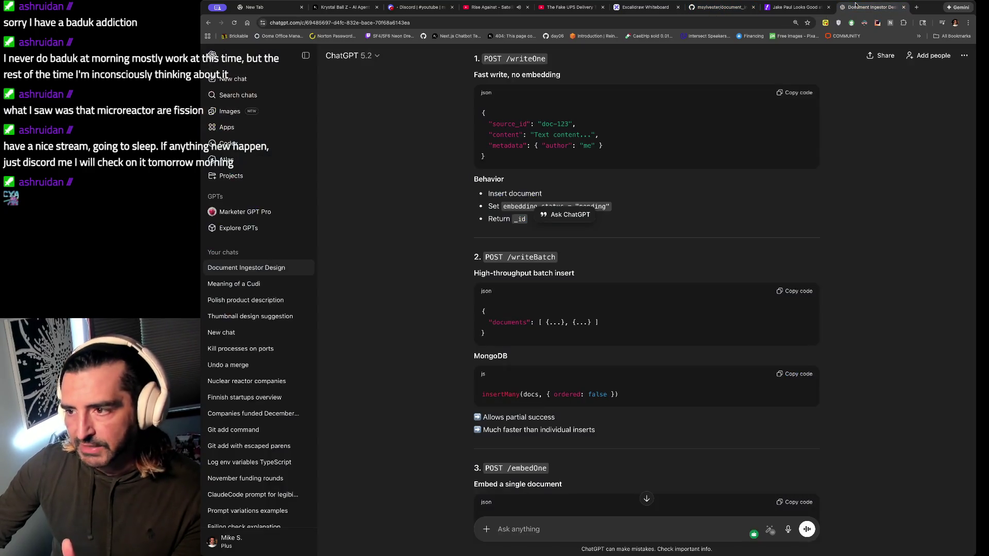
Step: Select the Indexes heading together with both createIndex commands
scroll(540, 220, "up", 5)
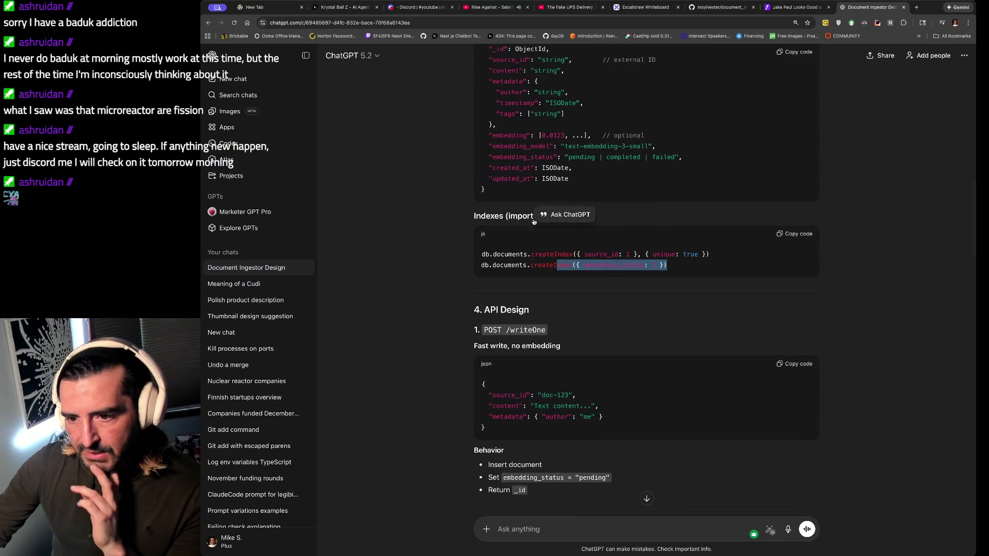
left_click_drag(508, 254, 505, 273)
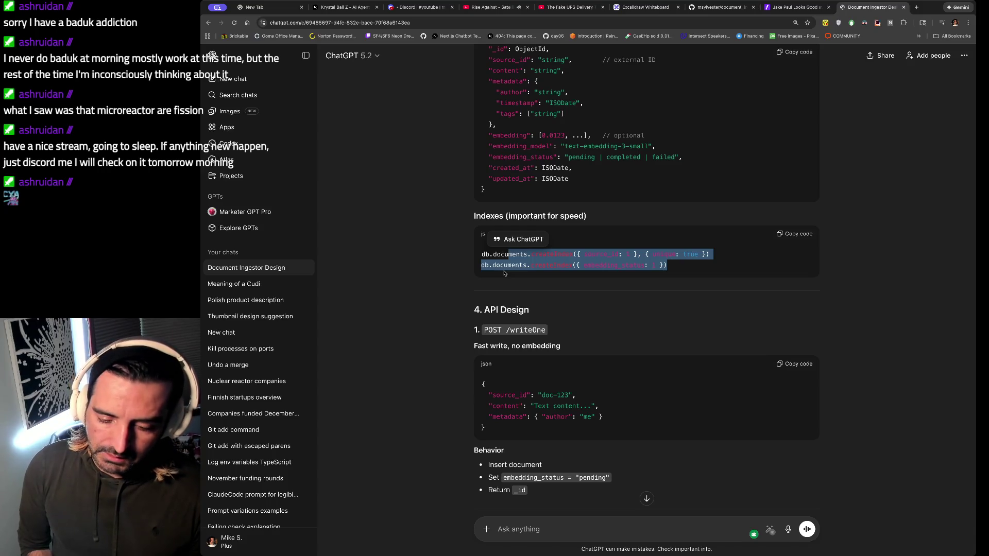
mouse_move(726, 268)
left_mouse_down()
mouse_move(479, 252)
mouse_move(461, 216)
left_mouse_up()
key("ctrl+c")
Step: Open chatgpt.com in a fresh browser tab
key("super+t")
type("chatgpt.com")
key("Return")
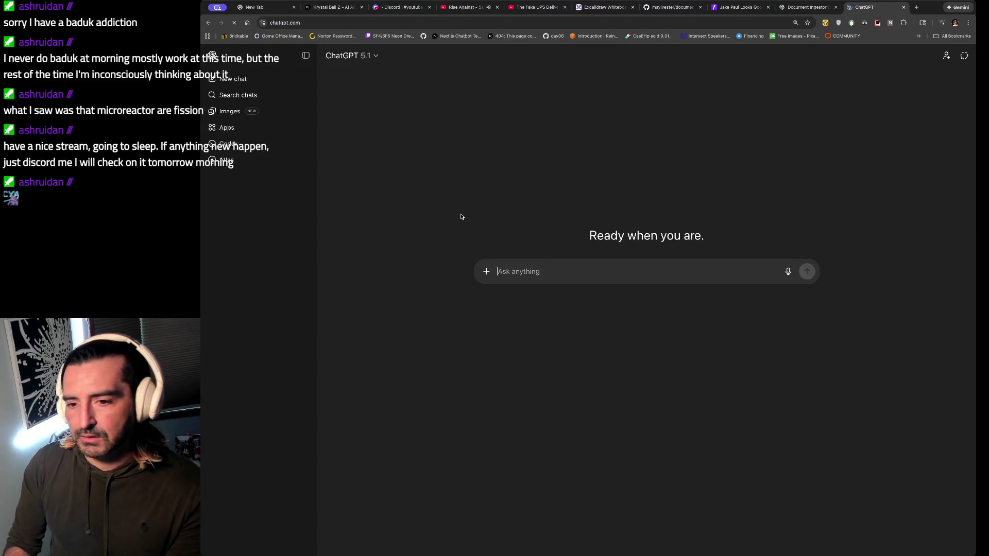
Step: Ask about indexing in a MongoDB database of structured website data, pasting the createIndex examples
type("talk to me about ")
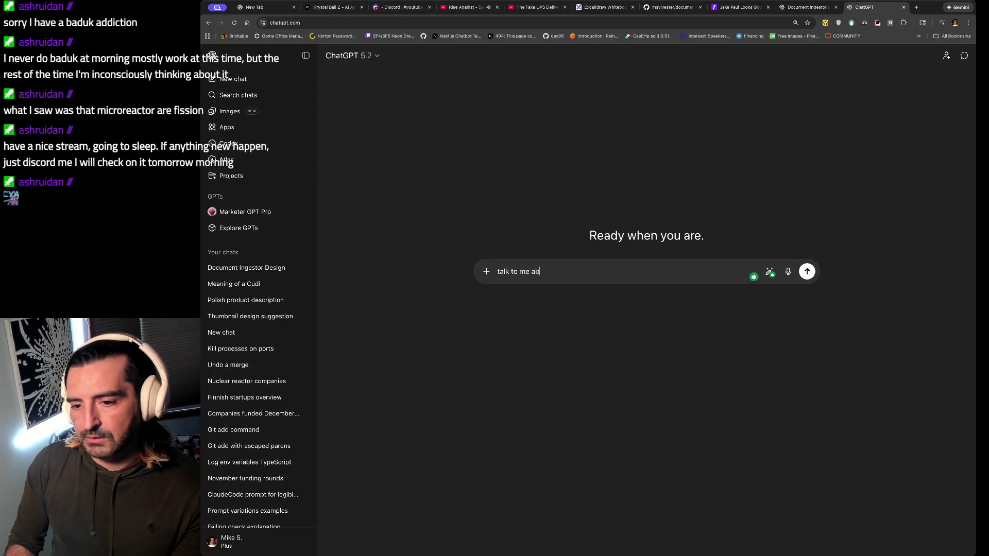
type("indexing")
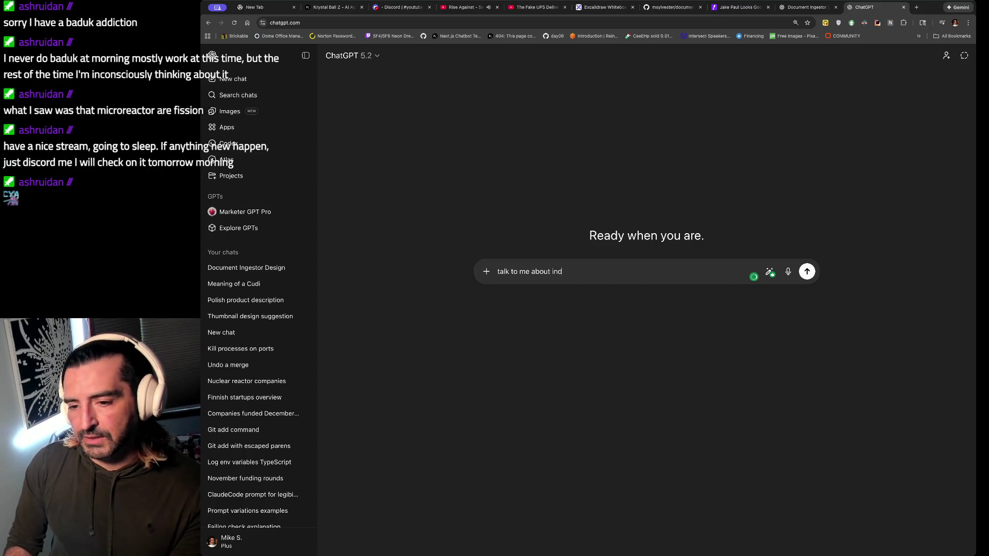
type(" in a mongodb data b")
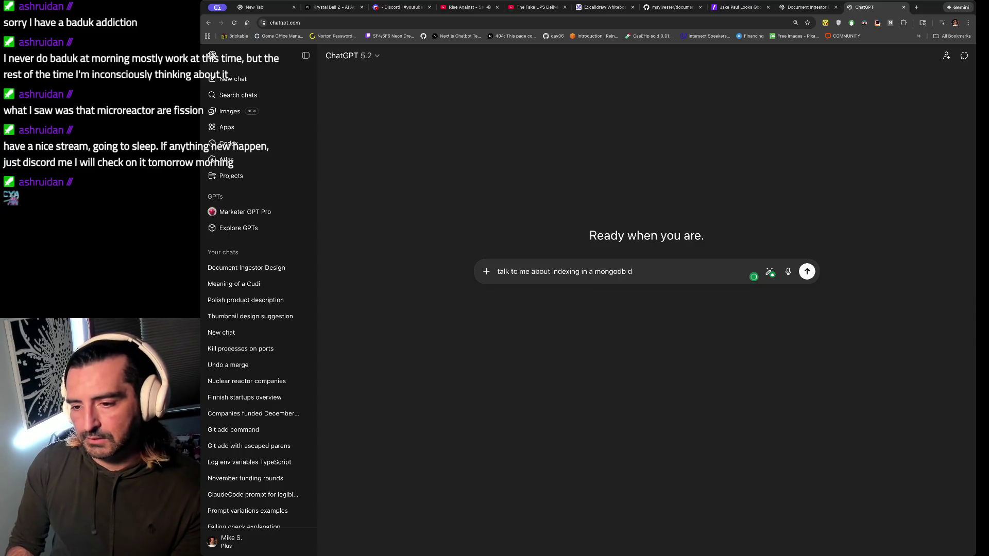
type("ase that store ")
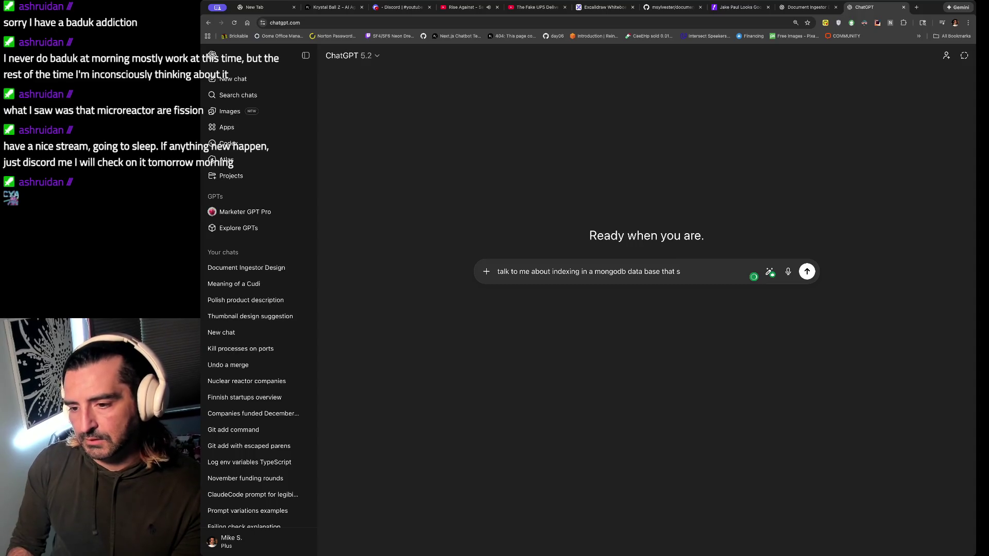
type("structured data of")
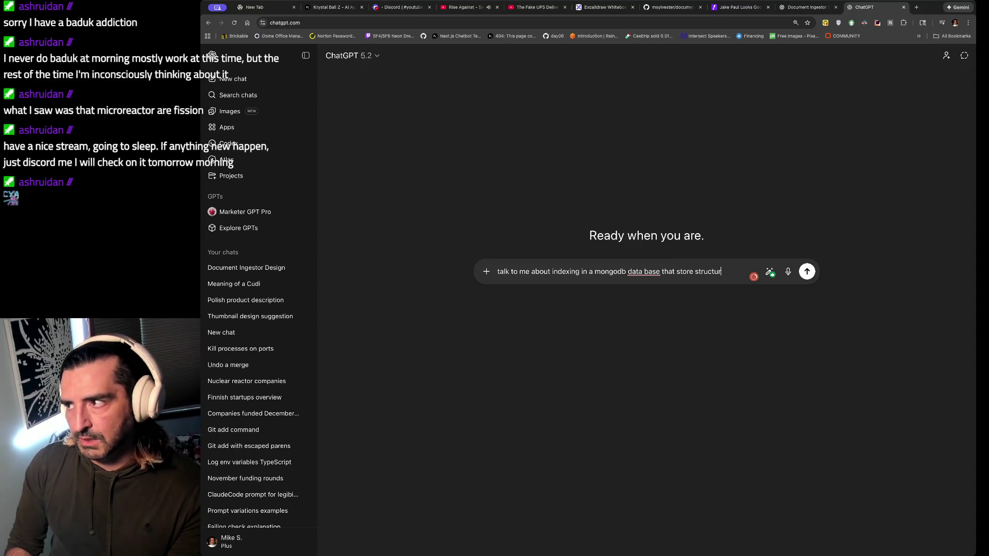
type(" a website")
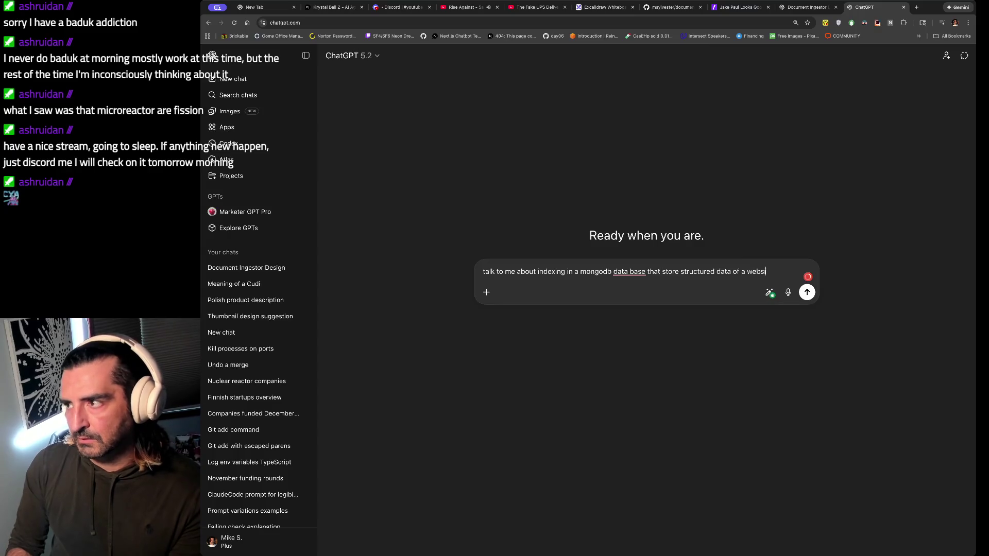
key("ctrl+v")
key("Return")
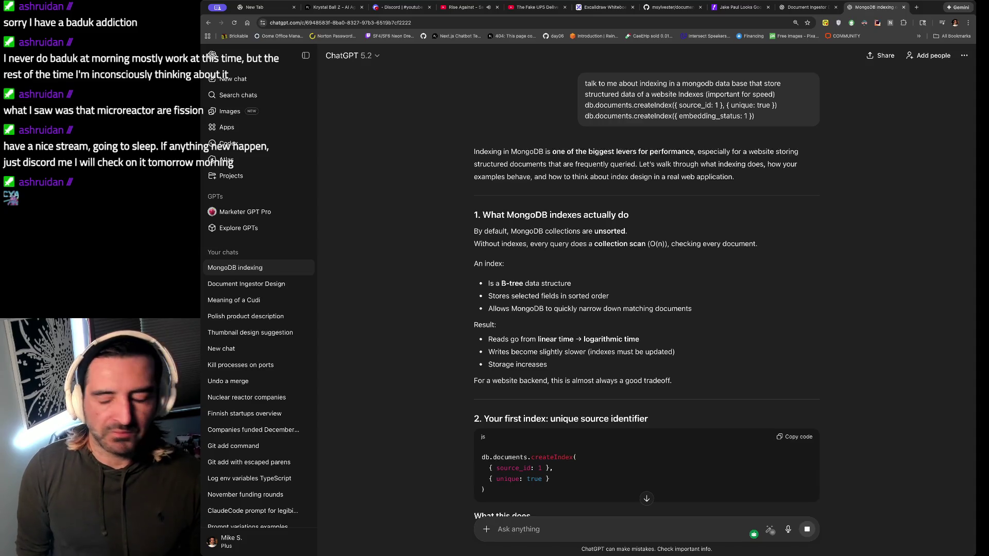
Step: Switch to the Excalidraw Data Ingestion board and scroll up to its requirements
left_click(587, 7)
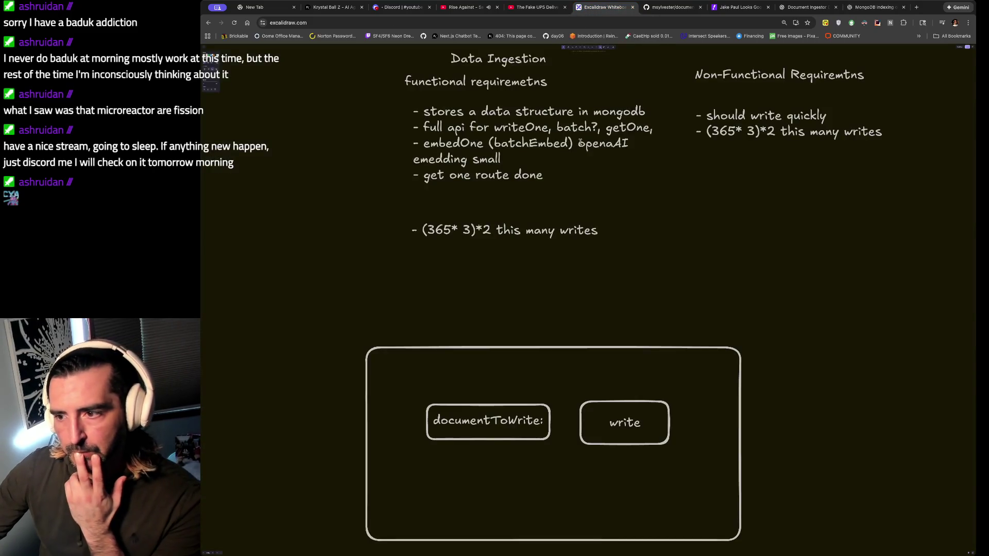
scroll(580, 143, "up", 2)
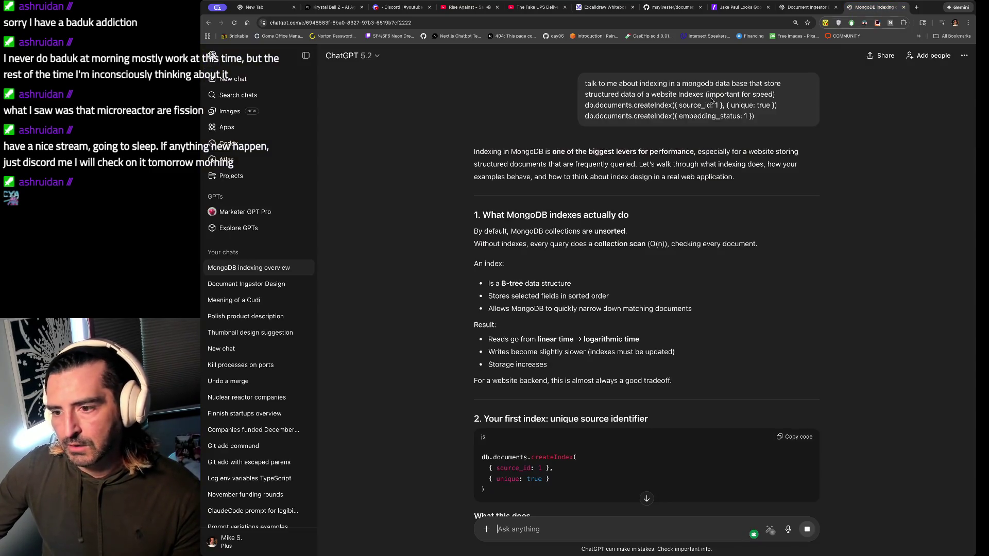
left_click(874, 7)
scroll(571, 268, "down", 1)
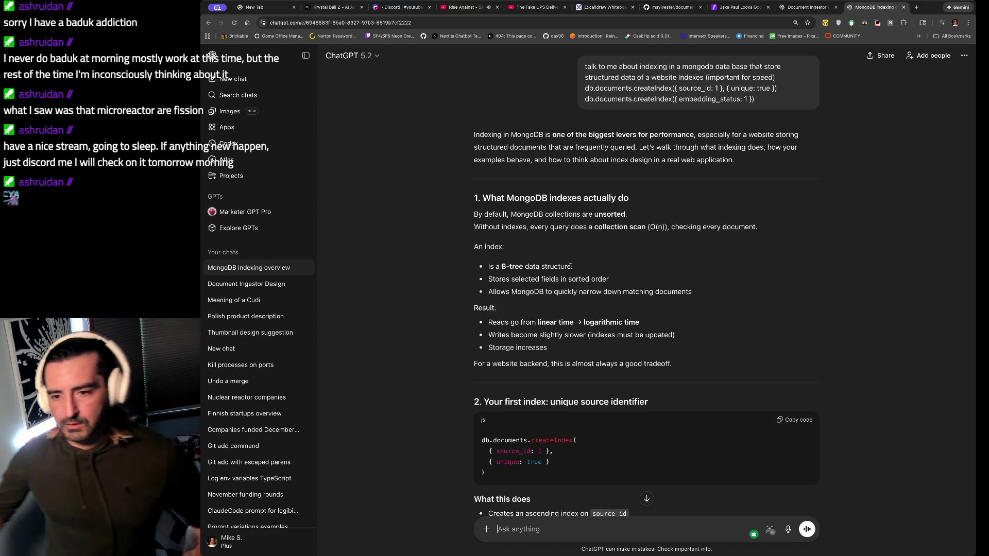
scroll(643, 196, "down", 1)
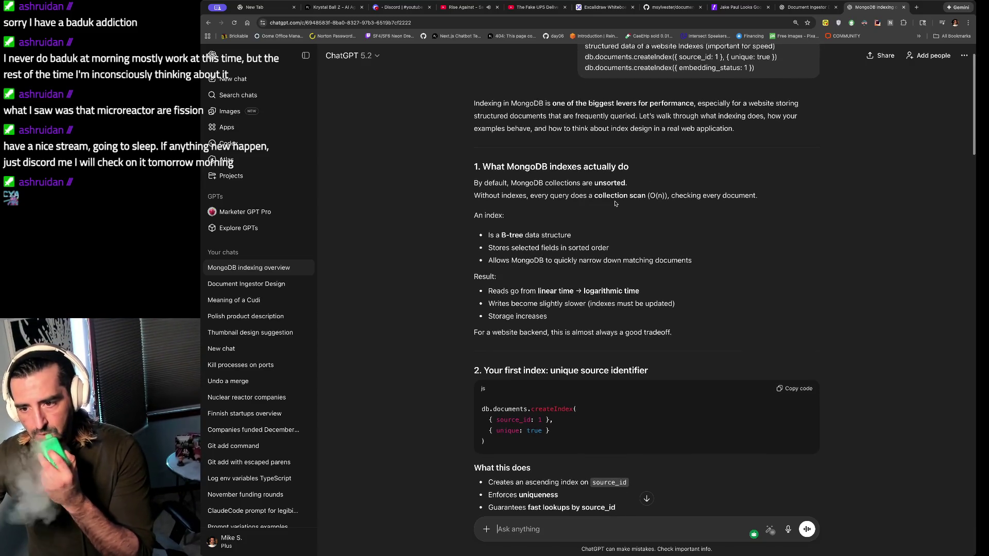
left_click_drag(642, 196, 475, 181)
left_click(584, 217)
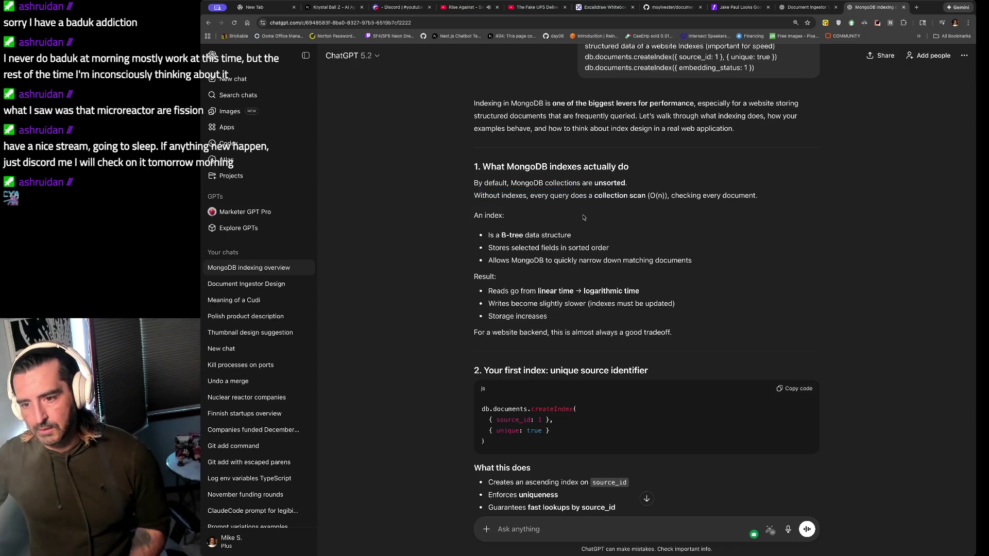
left_click_drag(583, 217, 583, 196)
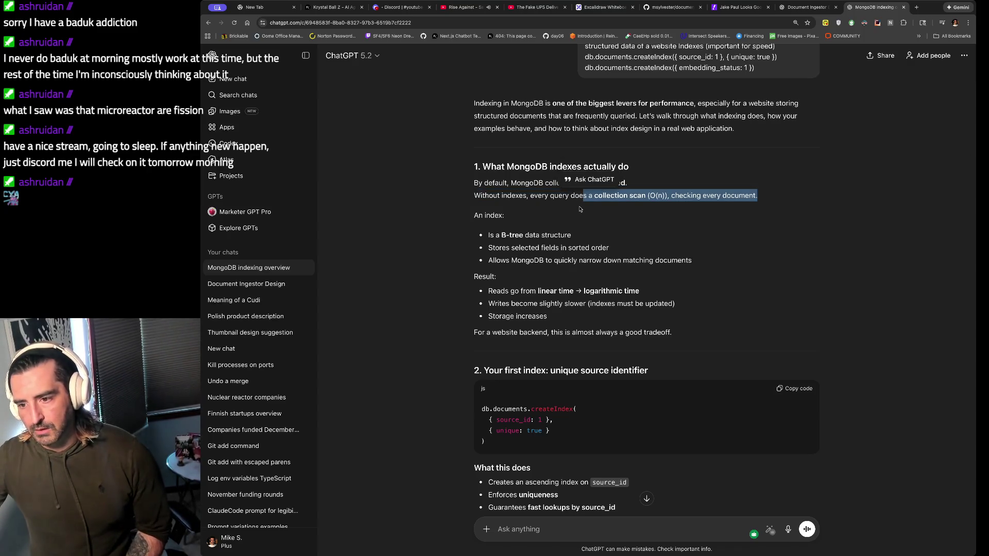
scroll(580, 209, "down", 3)
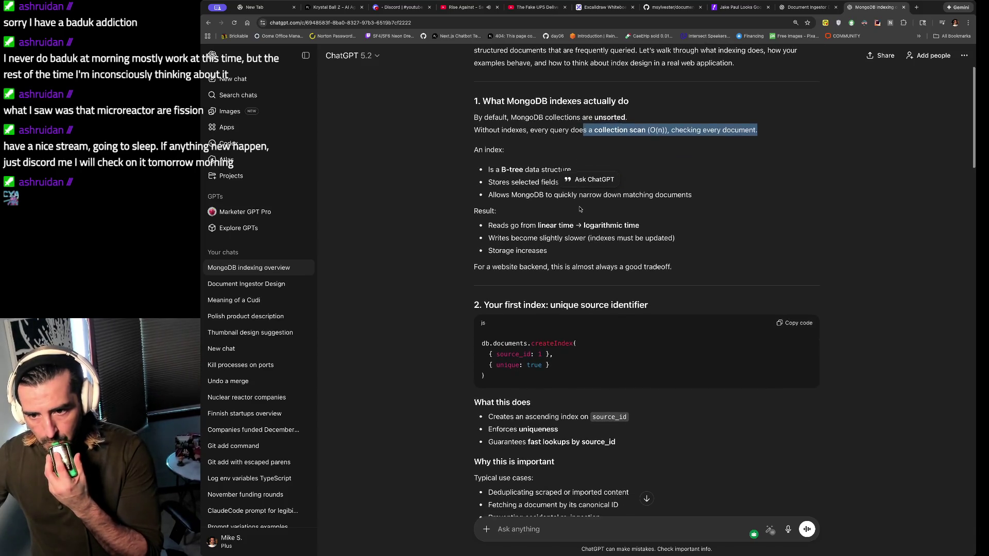
scroll(580, 209, "down", 1)
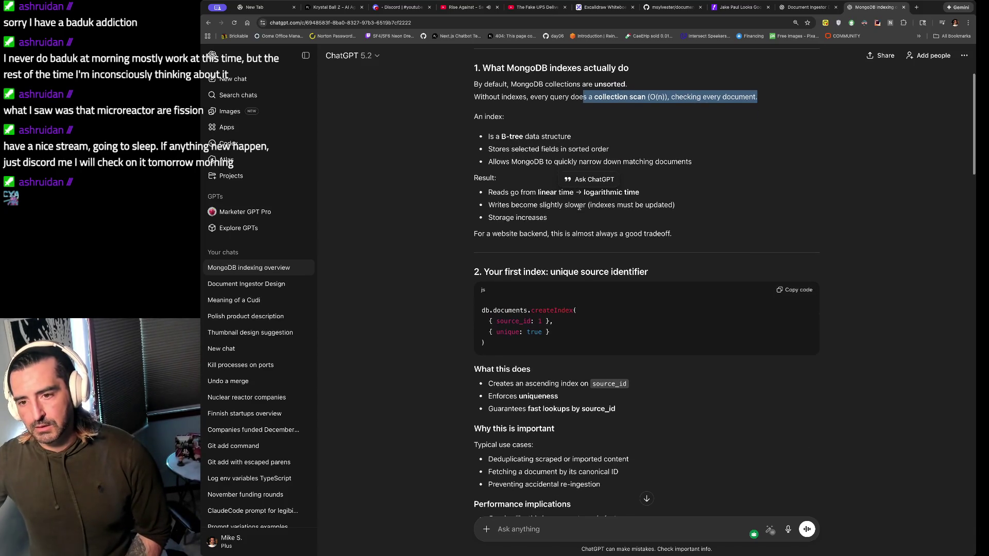
scroll(579, 206, "down", 1)
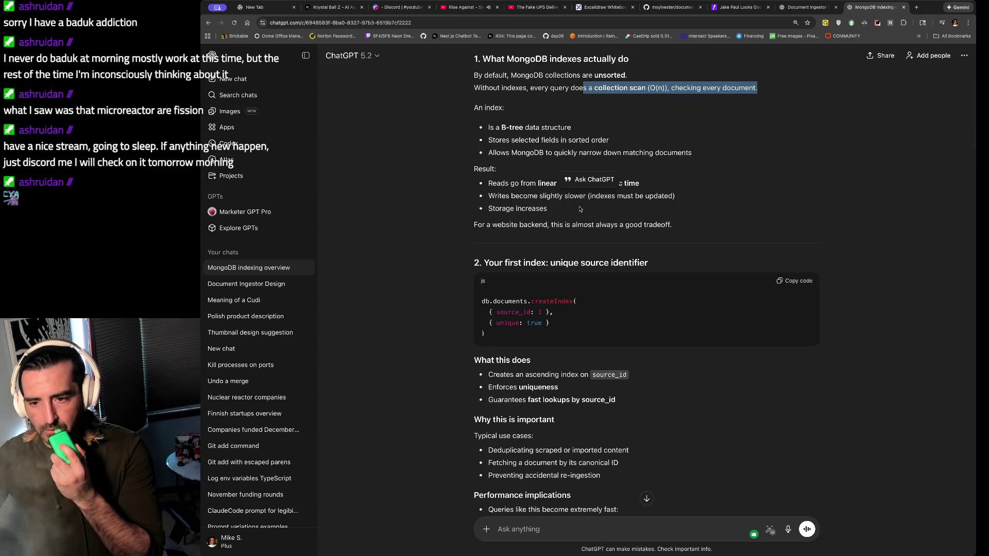
scroll(579, 209, "down", 2)
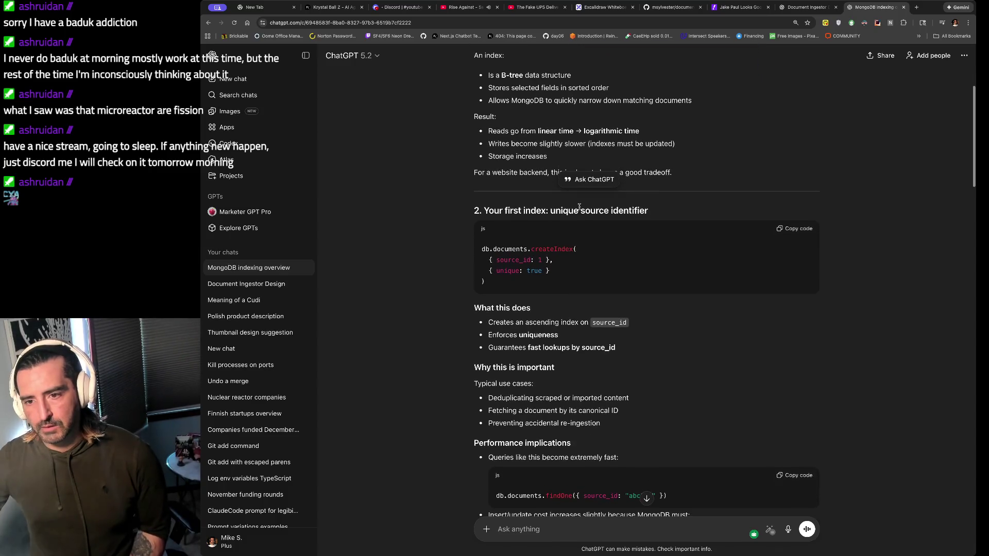
left_click_drag(488, 130, 672, 132)
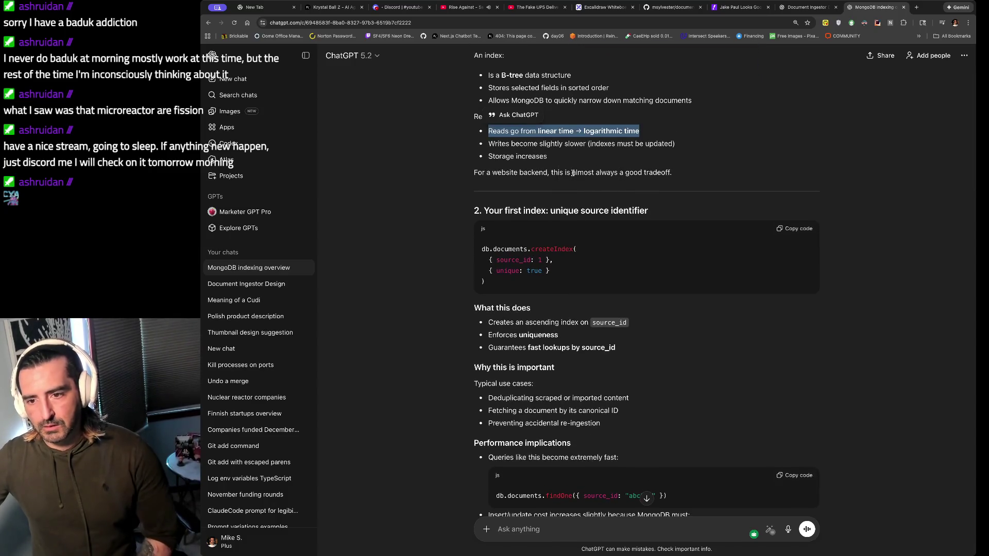
left_click_drag(537, 144, 543, 154)
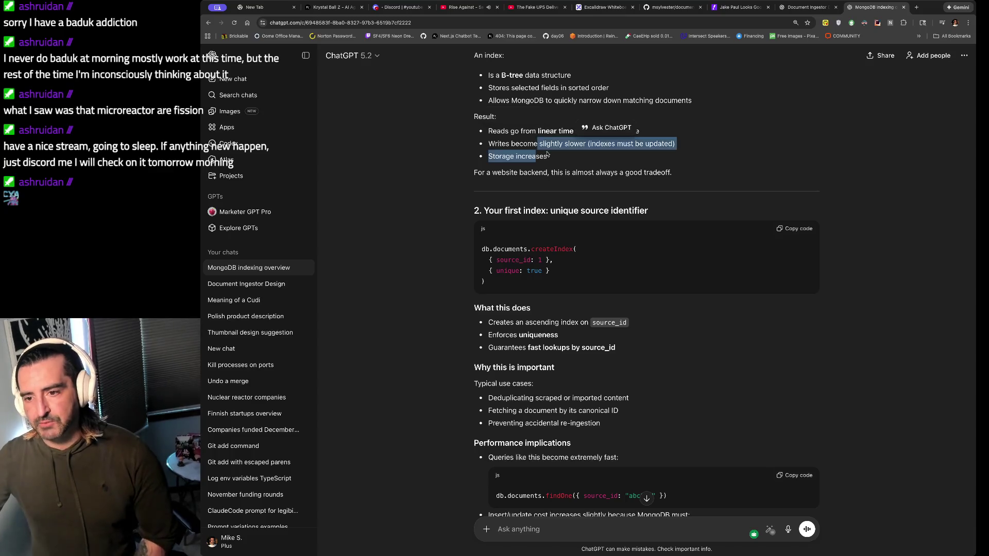
left_click(733, 188)
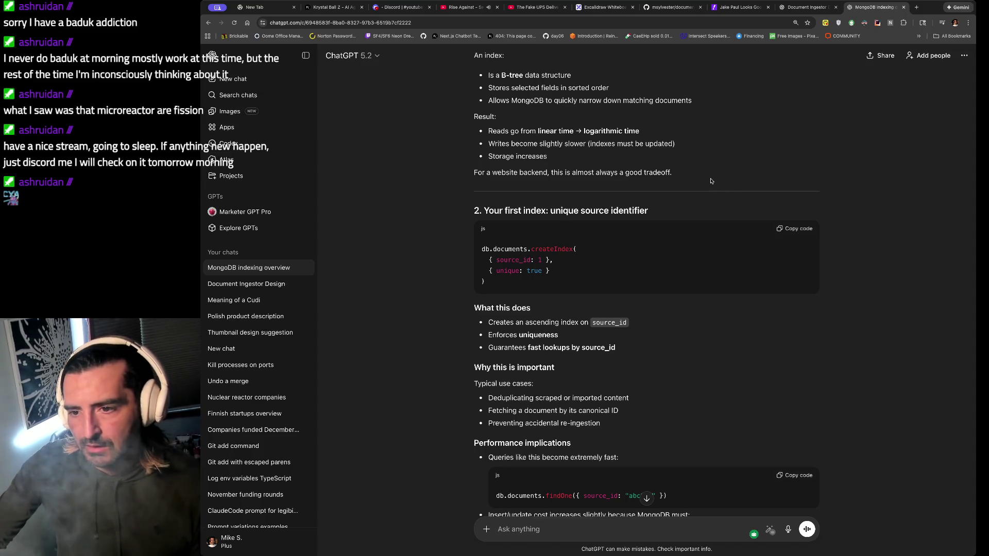
scroll(609, 198, "down", 2)
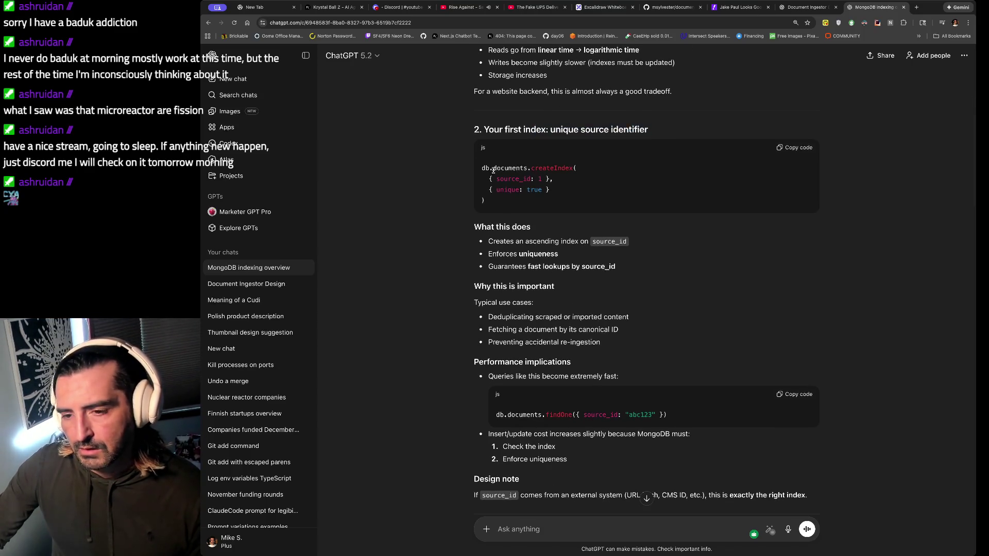
left_click_drag(483, 165, 516, 223)
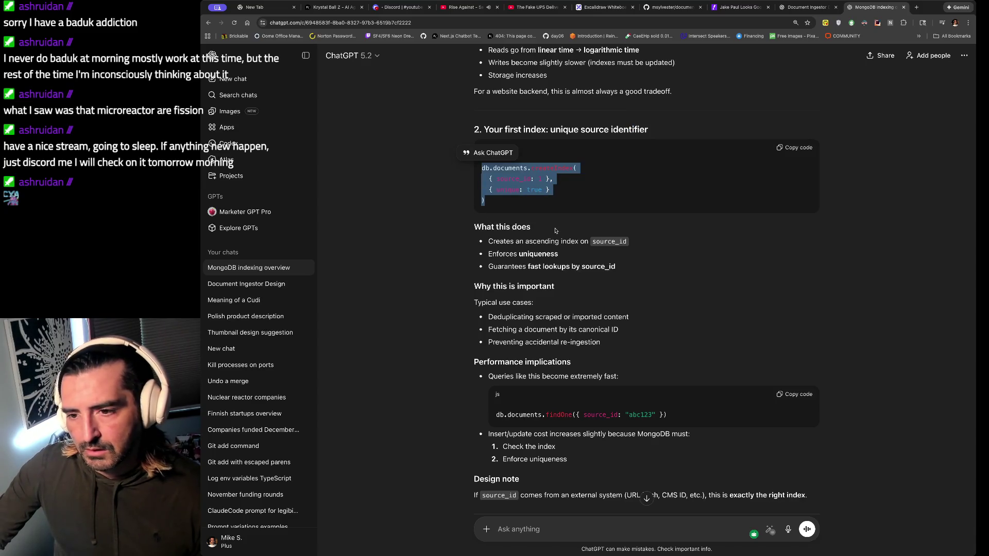
scroll(556, 230, "down", 1)
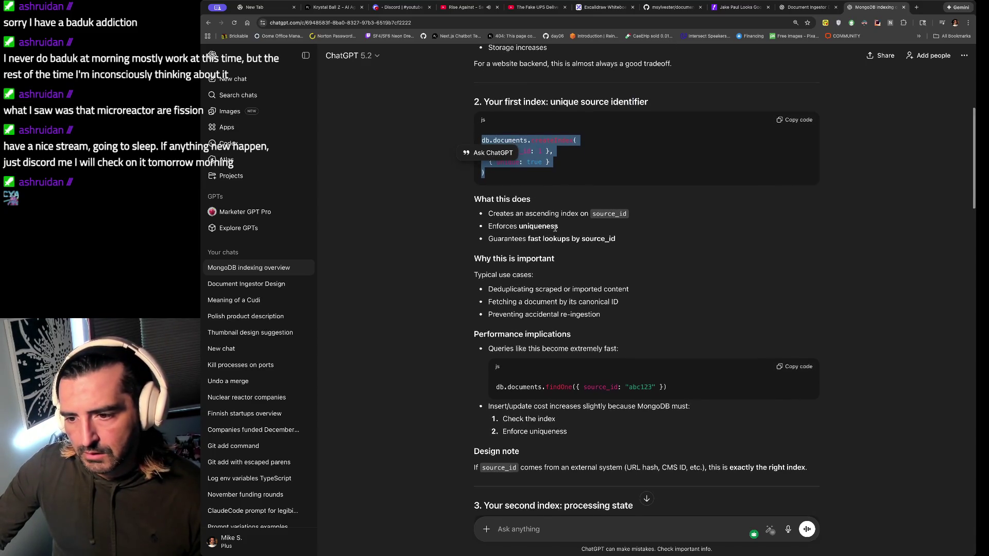
scroll(555, 228, "up", 1)
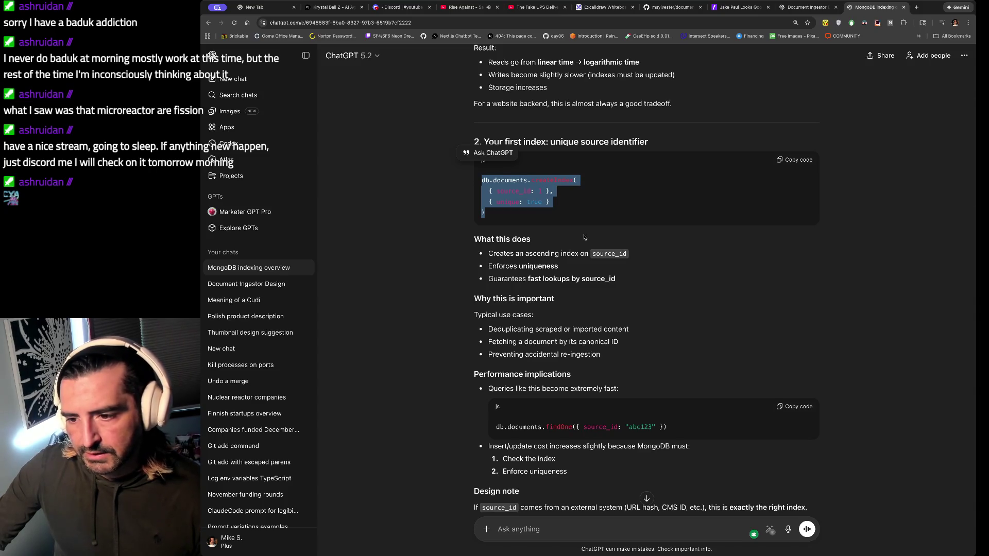
scroll(584, 237, "down", 1)
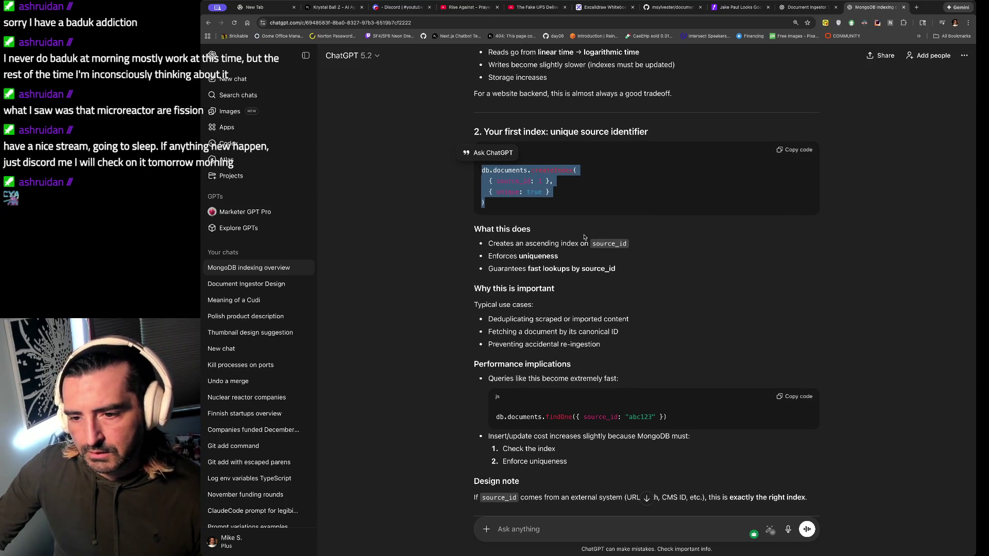
scroll(584, 237, "down", 1)
scroll(584, 237, "up", 1)
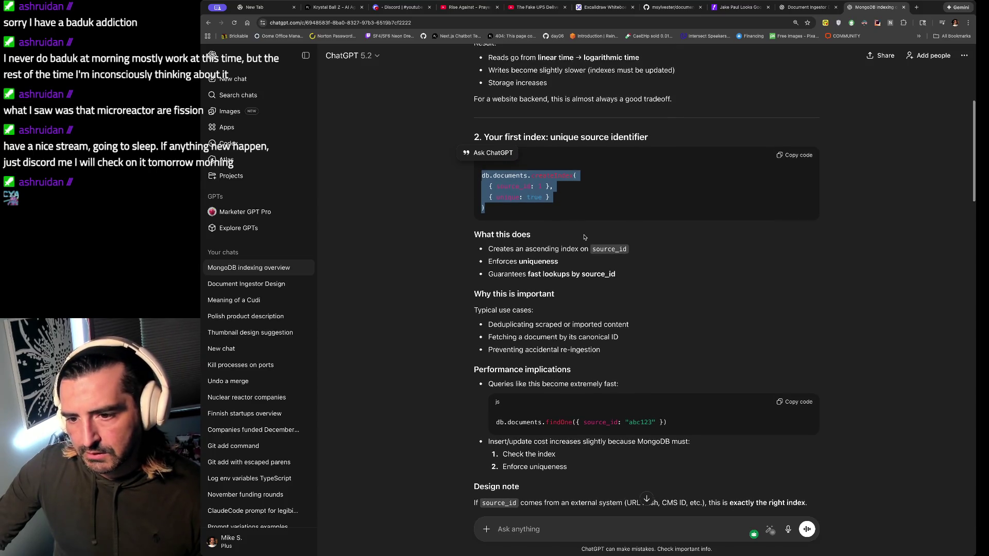
scroll(584, 237, "down", 3)
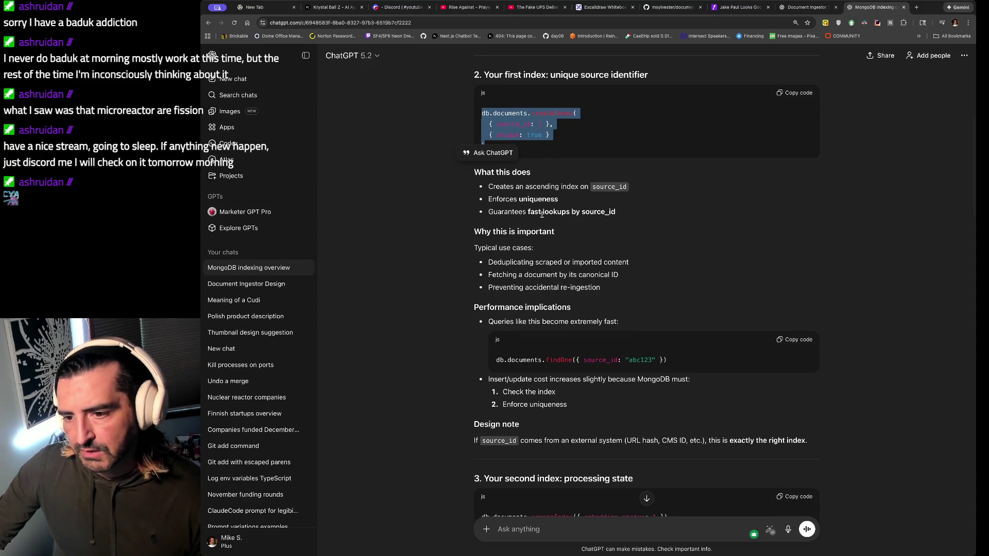
scroll(543, 215, "down", 1)
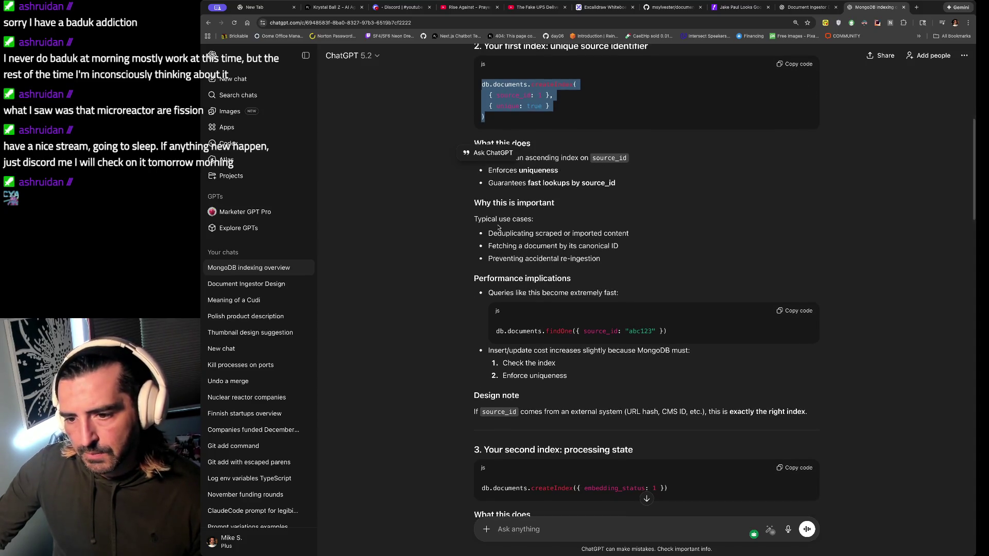
left_click_drag(513, 234, 655, 243)
left_click(644, 245)
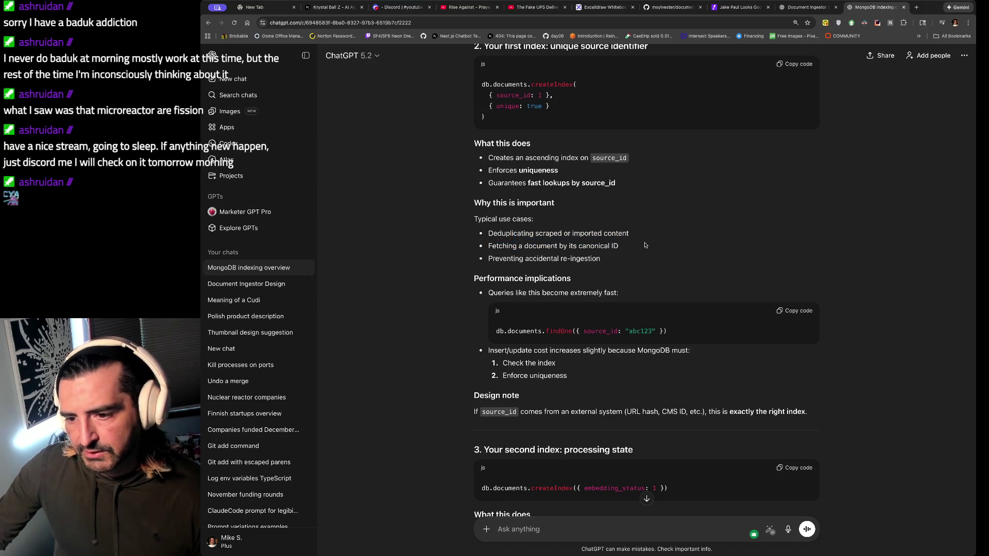
scroll(644, 245, "down", 2)
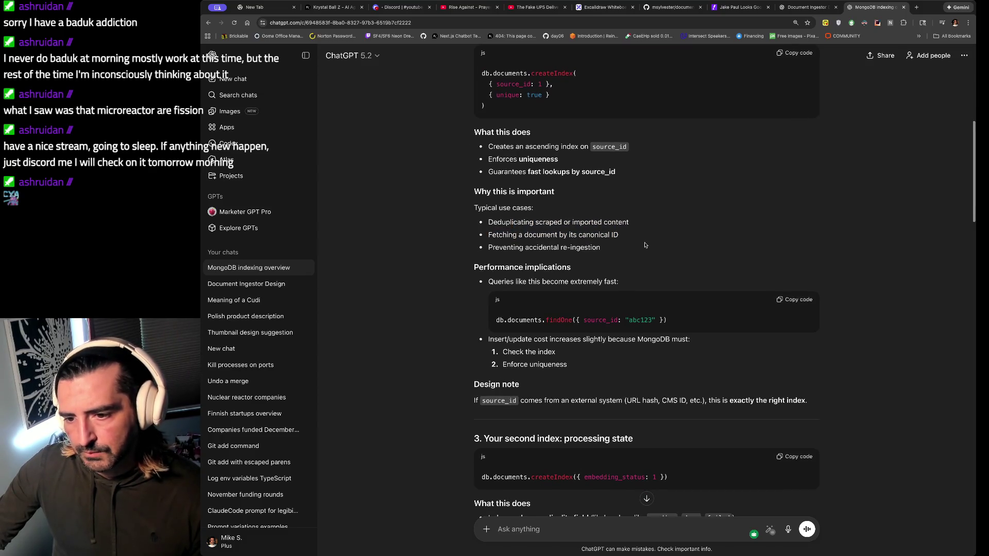
scroll(644, 246, "down", 1)
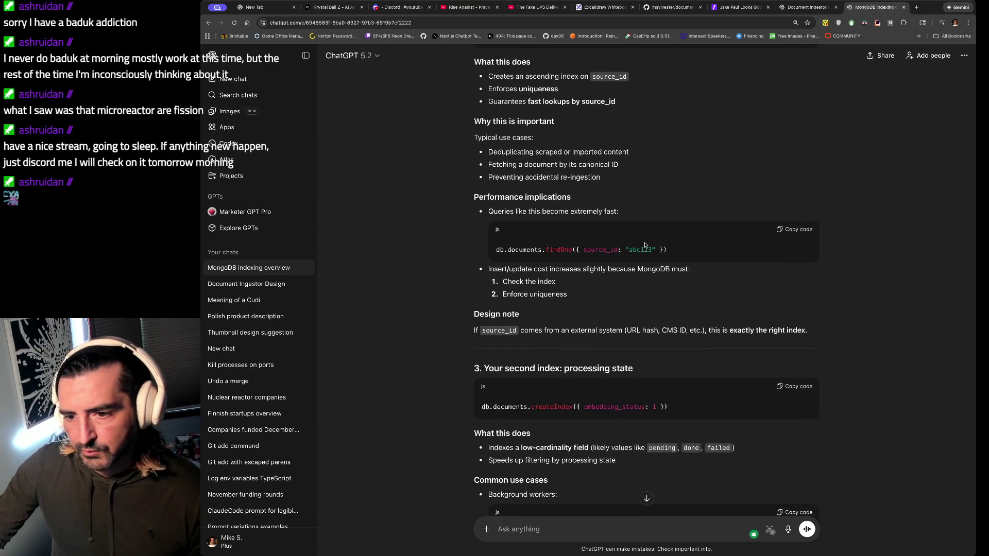
scroll(644, 245, "down", 2)
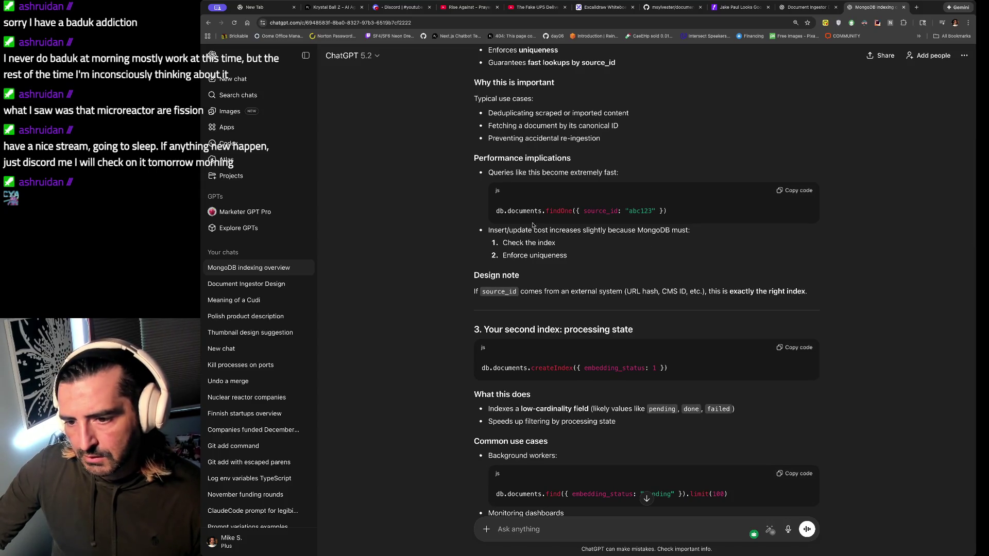
left_click_drag(521, 230, 514, 270)
left_click(638, 278)
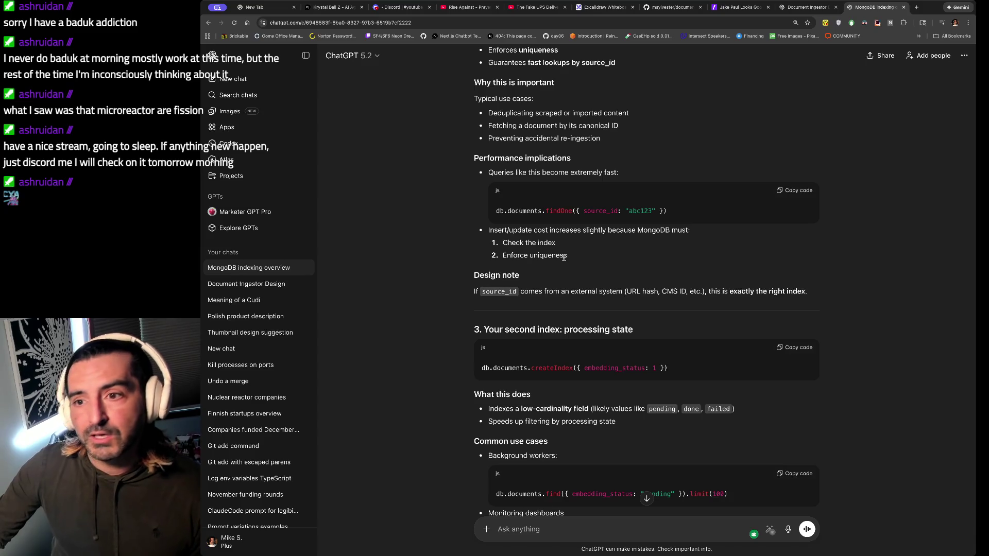
Step: Play Primus's 'Wynona's Big Brown Beaver' on YouTube, then go back to the MongoDB indexing chat
left_click(477, 7)
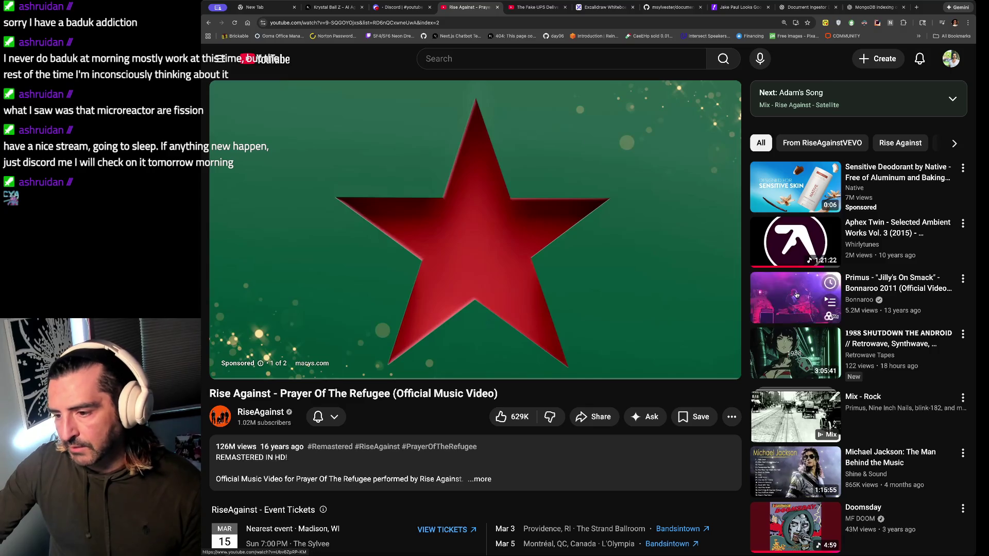
left_click(519, 59)
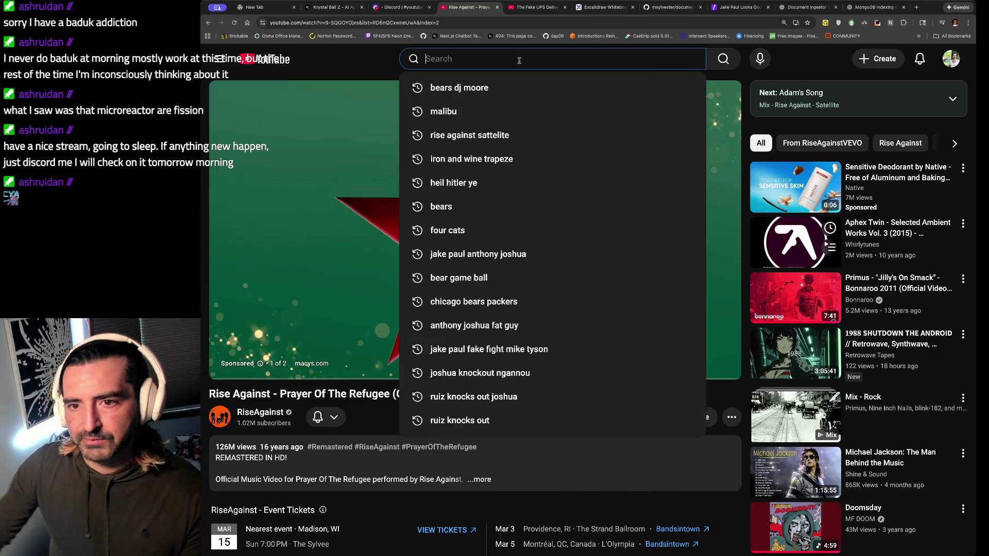
type("primus b")
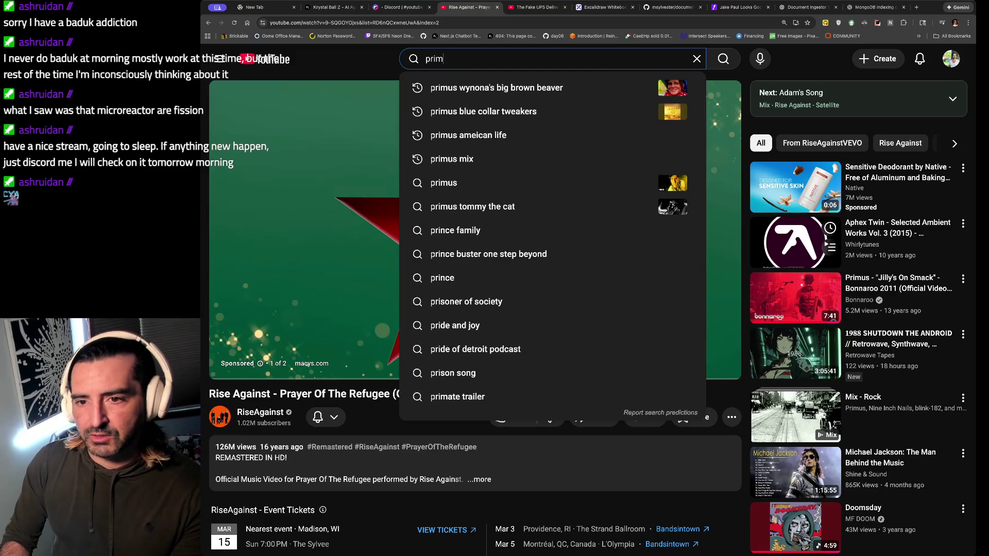
key("BackSpace")
key("Down")
key("Return")
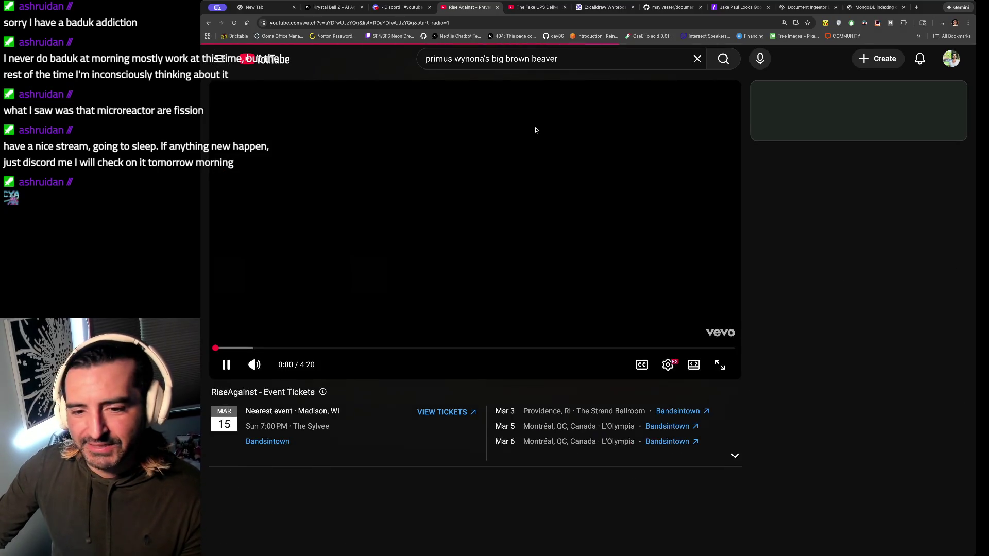
key("super+9")
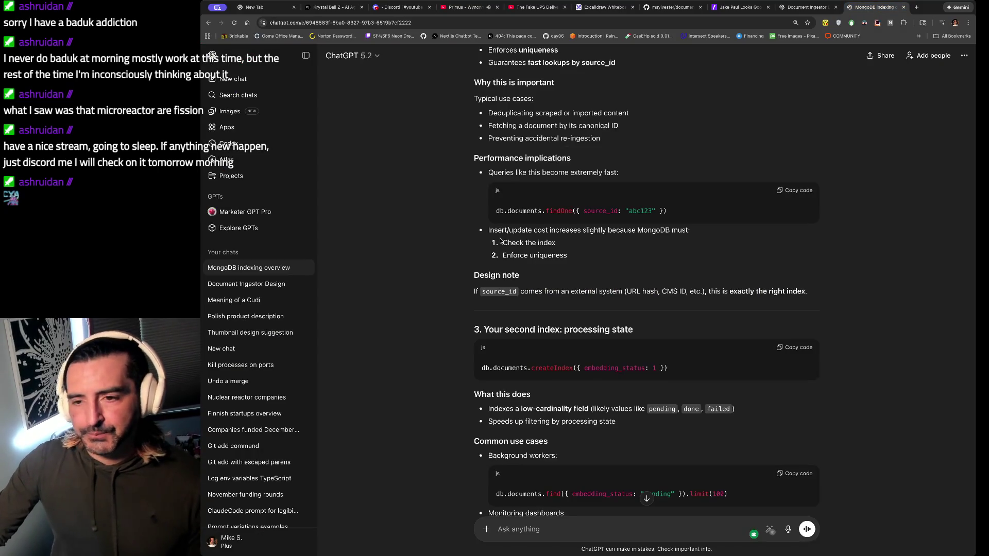
scroll(500, 241, "down", 1)
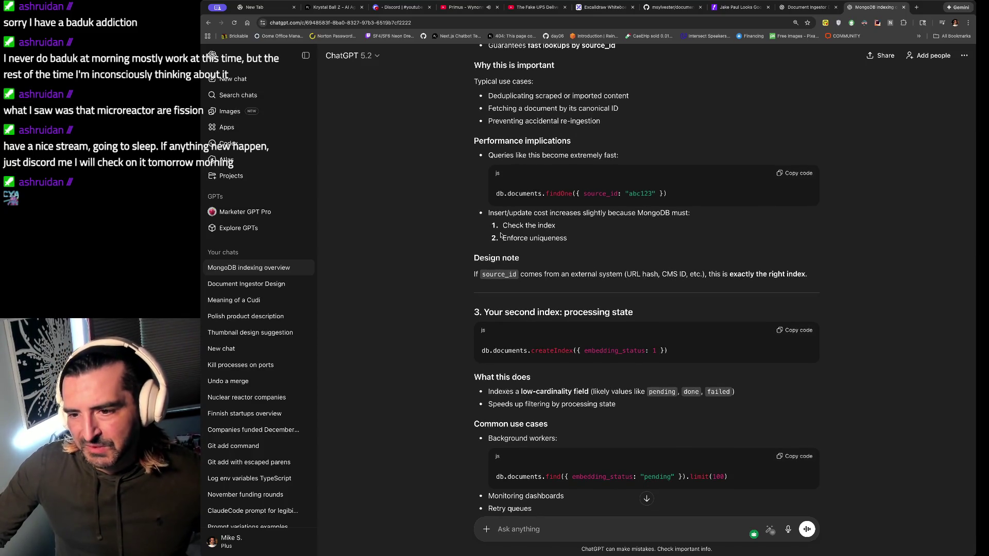
scroll(501, 235, "down", 3)
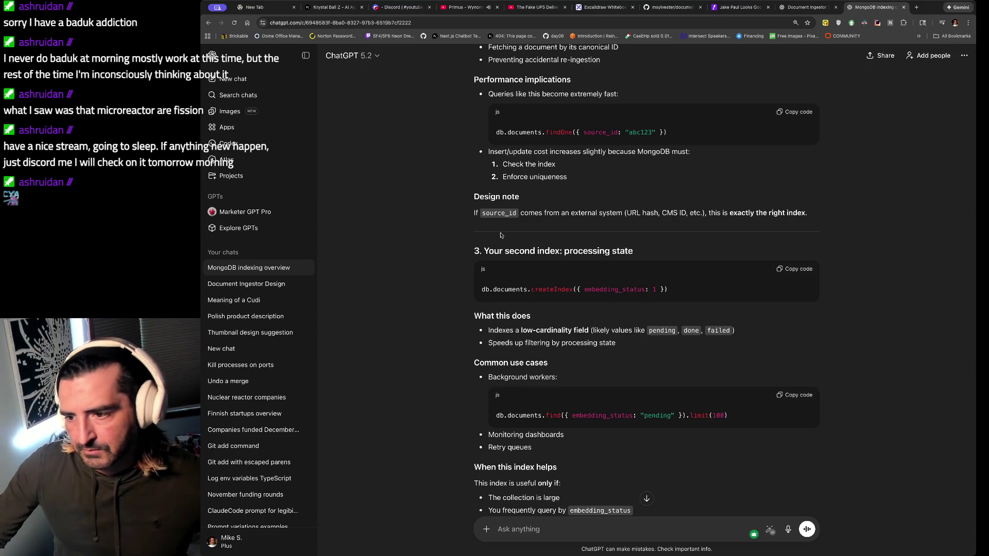
left_click_drag(500, 235, 482, 212)
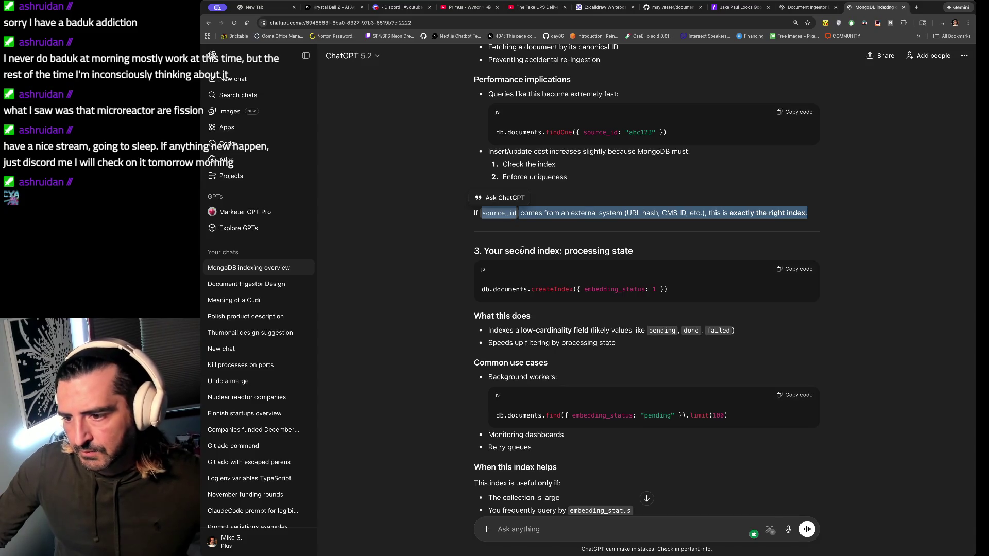
scroll(523, 250, "down", 1)
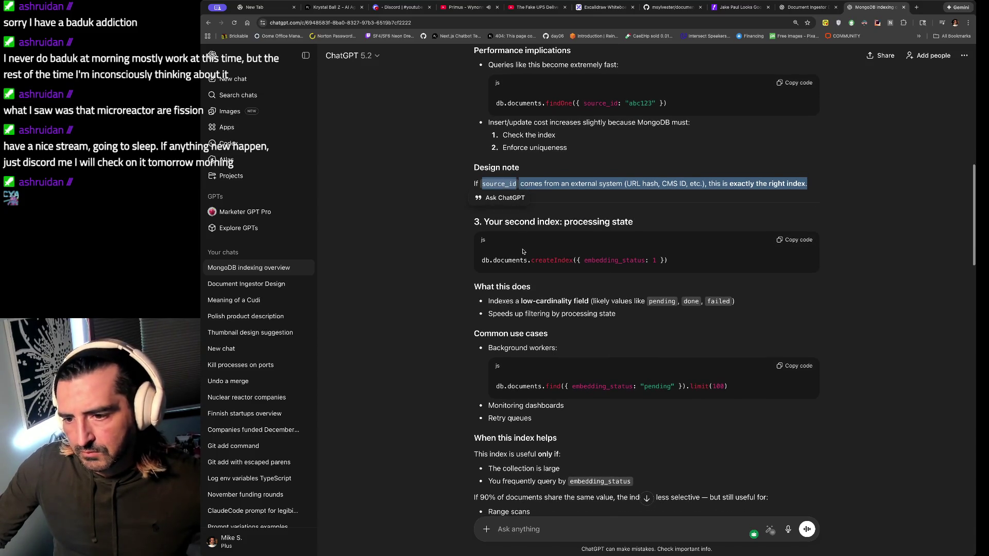
left_click(487, 259)
left_click_drag(487, 259, 479, 268)
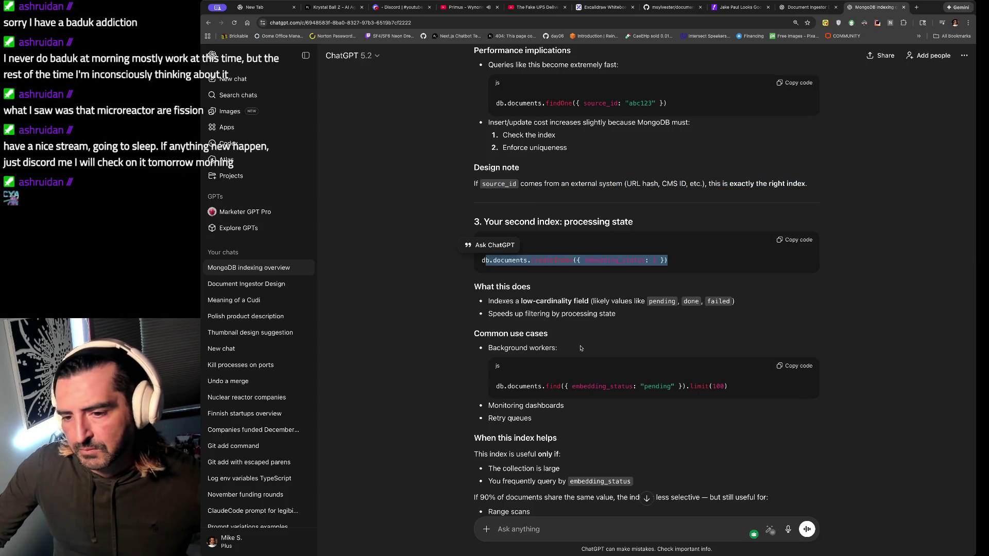
scroll(590, 352, "down", 1)
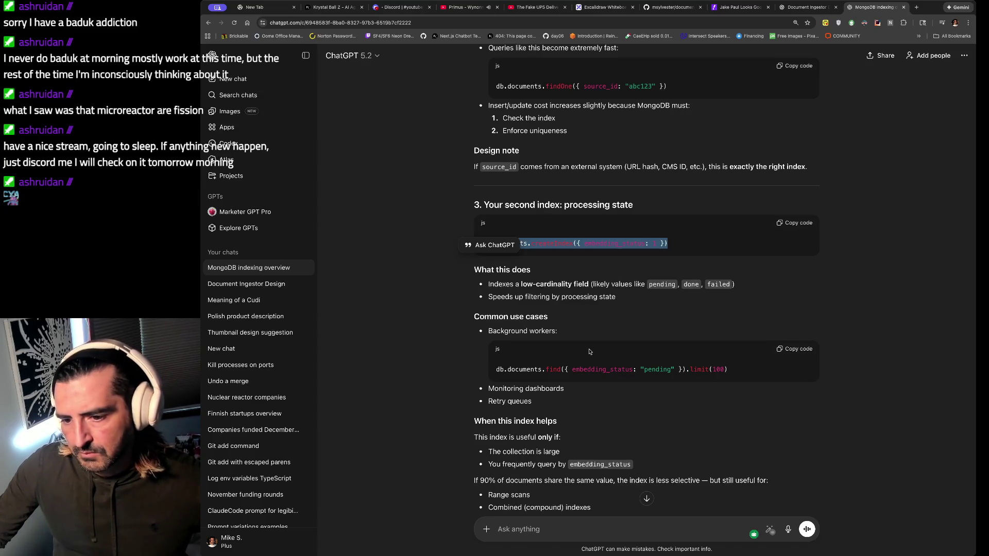
scroll(590, 352, "up", 1)
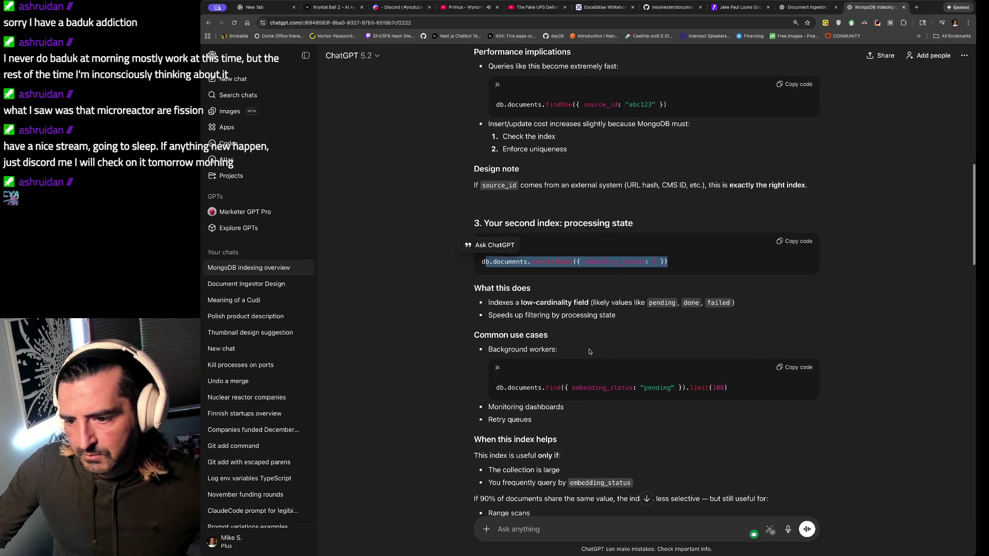
left_click(665, 360)
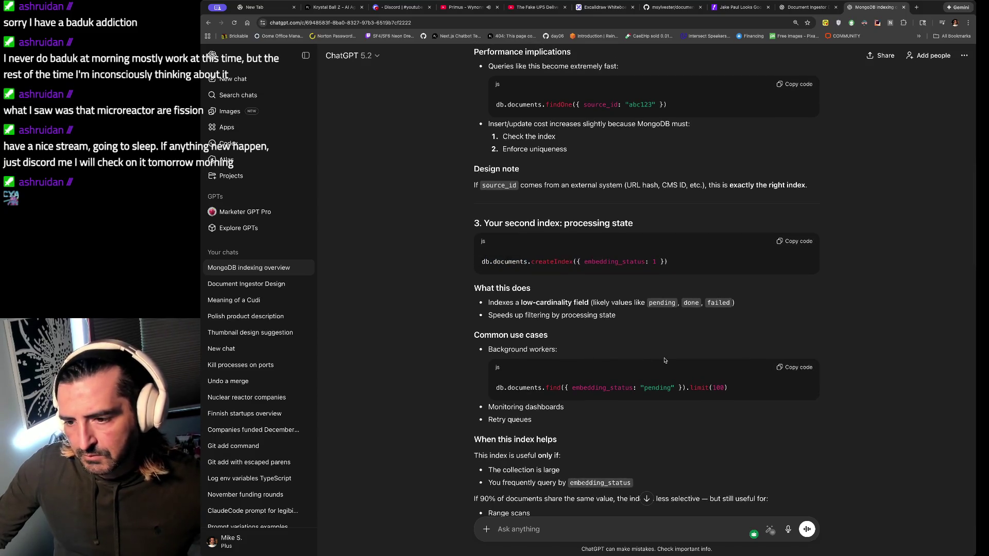
scroll(664, 360, "down", 5)
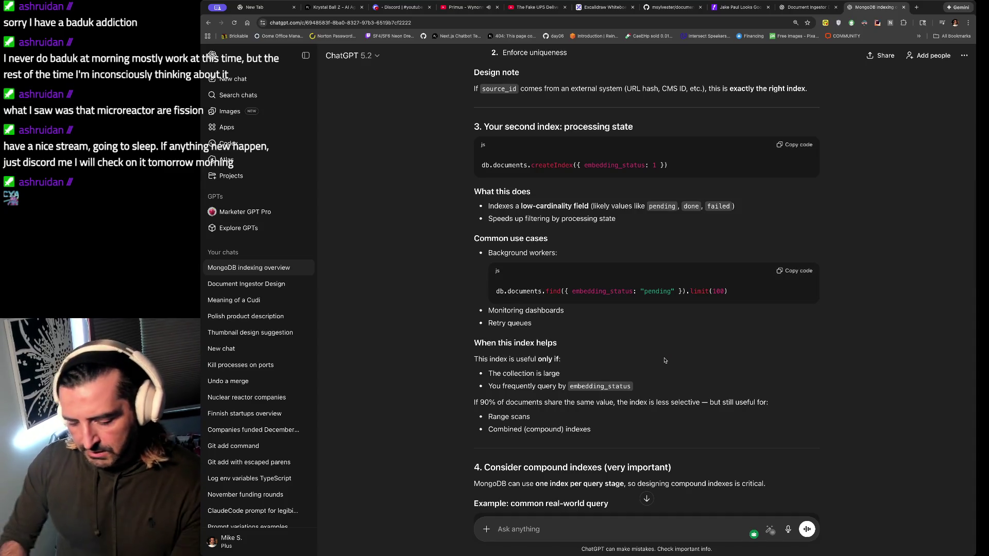
Step: Open chatgpt.com in a new browser tab
key("ctrl+t")
type("chatgpt.com")
key("Return")
Step: Ask for a quick tutorial on setting up an API with workers, then return to the MongoDB chat
type("give me a quock")
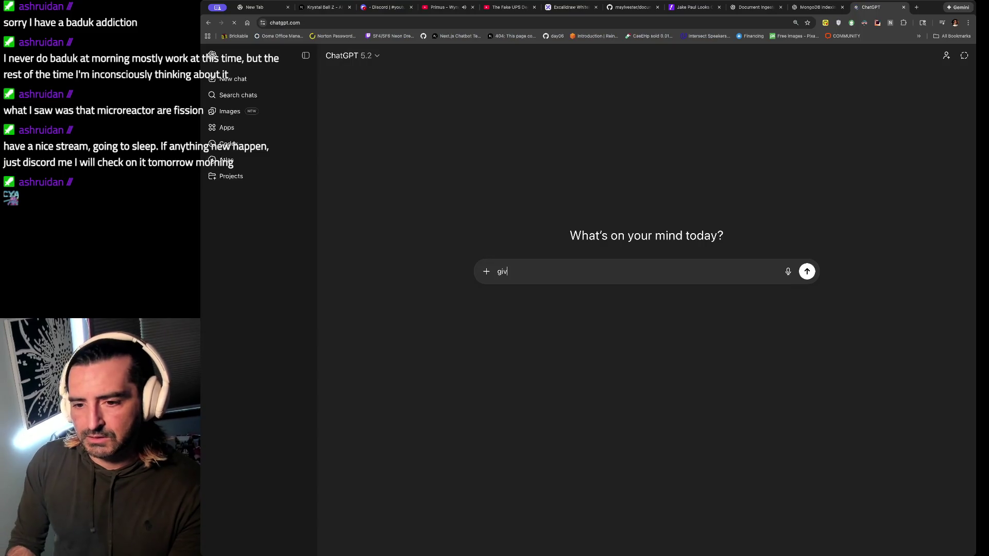
key("BackSpace")
key("BackSpace")
key("BackSpace")
type("ick tutorial on settting u")
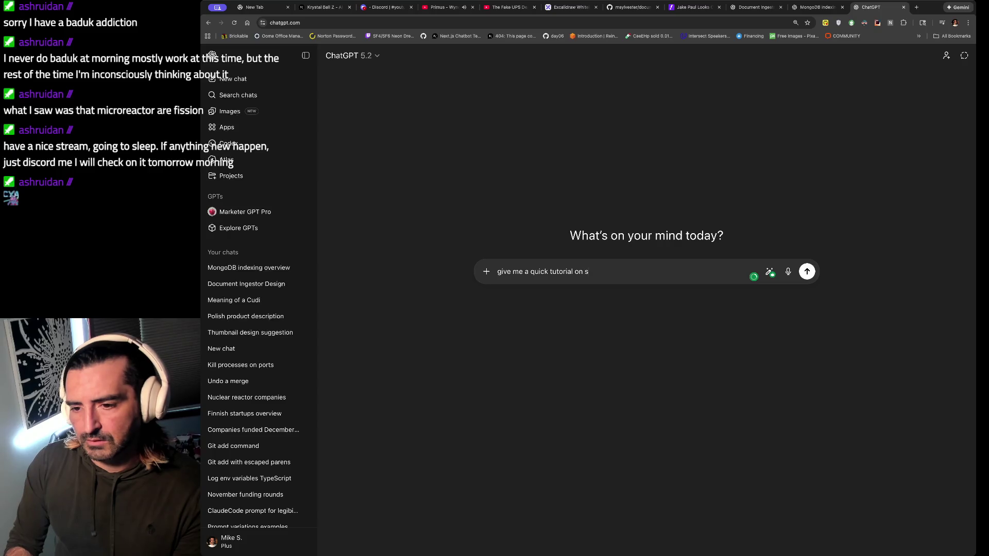
type("an P API with workers")
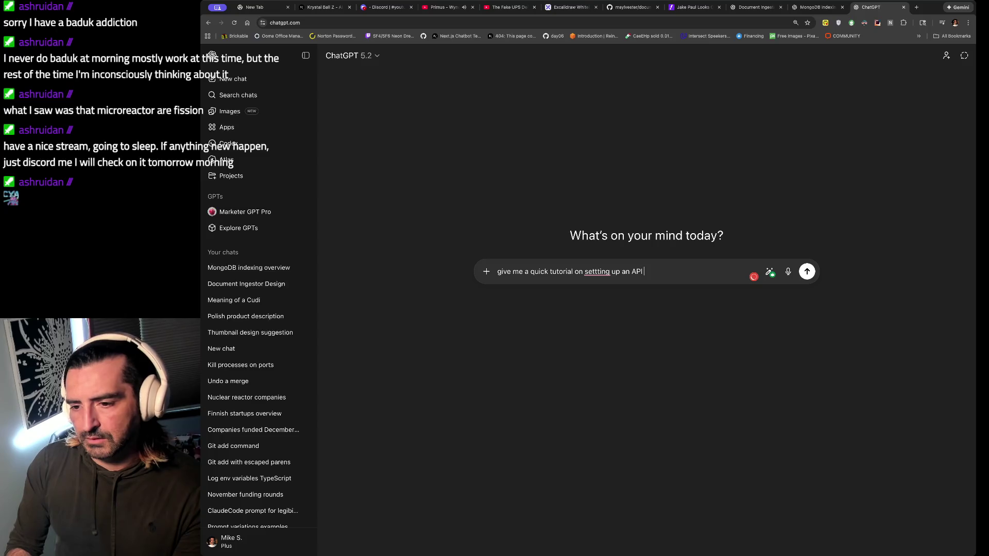
key("Return")
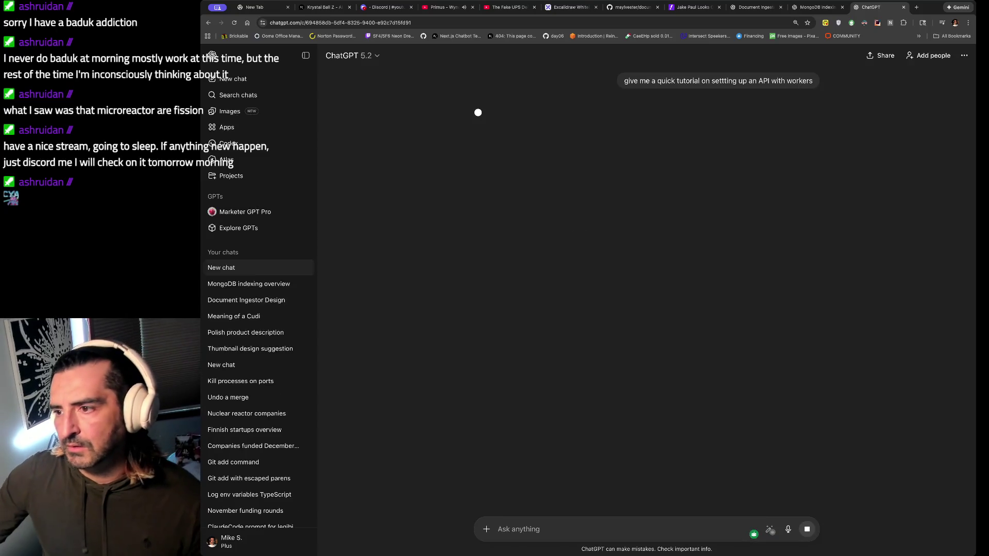
key("ctrl+shift+Tab")
scroll(602, 275, "down", 2)
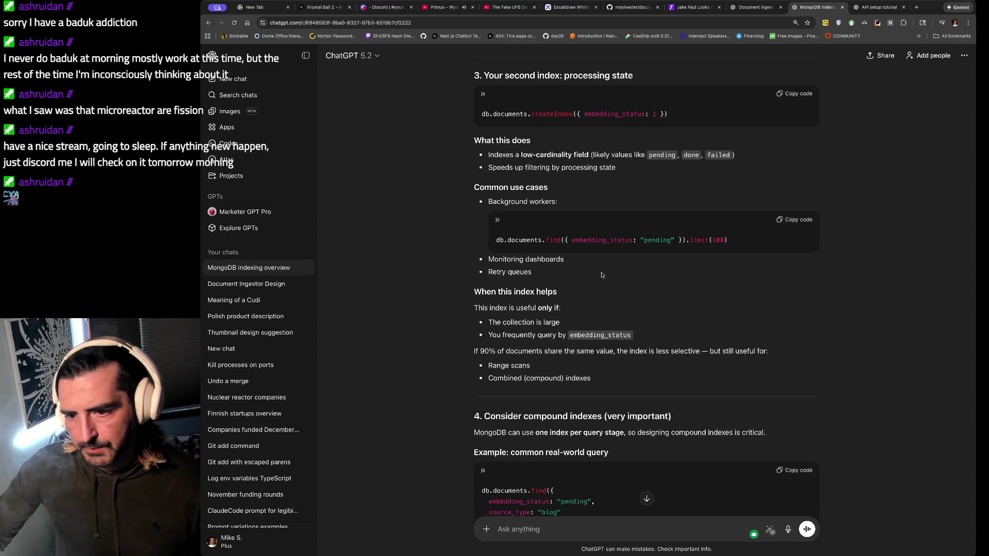
left_click_drag(496, 240, 683, 243)
left_click_drag(488, 260, 590, 263)
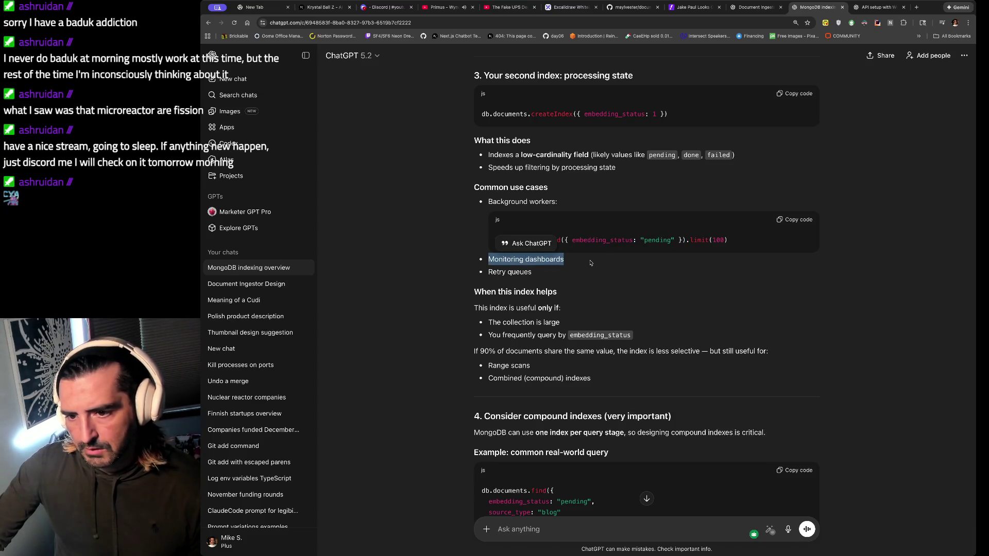
scroll(590, 264, "down", 2)
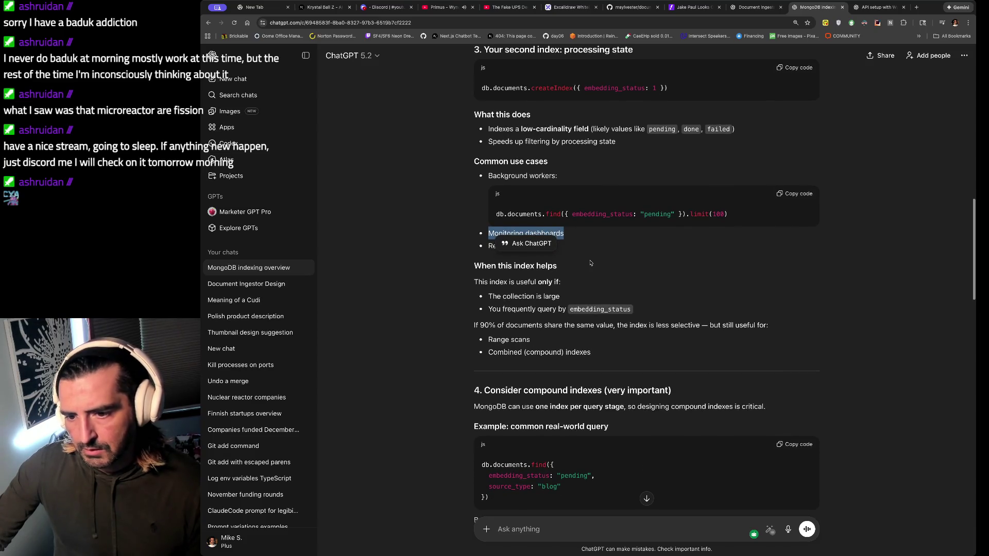
left_click_drag(455, 269, 592, 273)
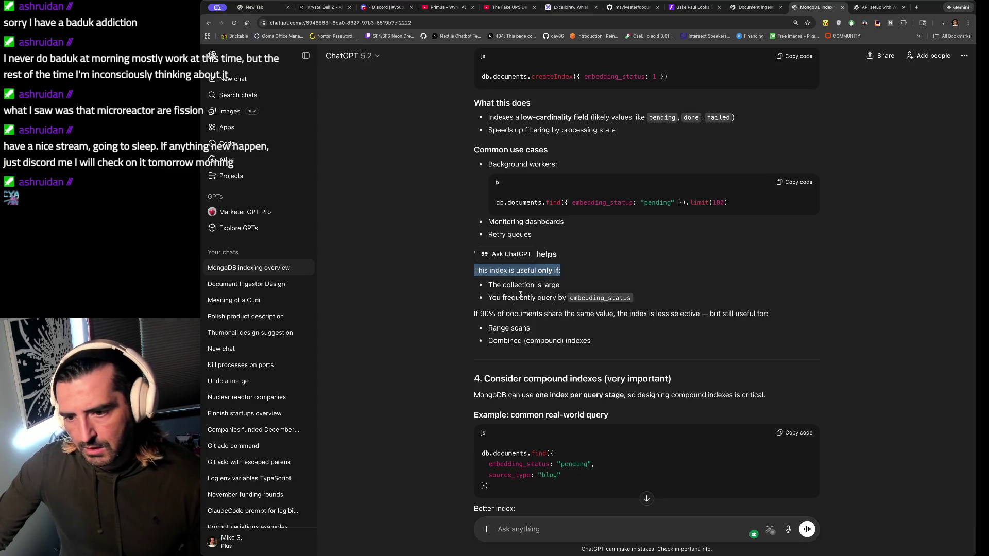
left_click_drag(504, 300, 617, 303)
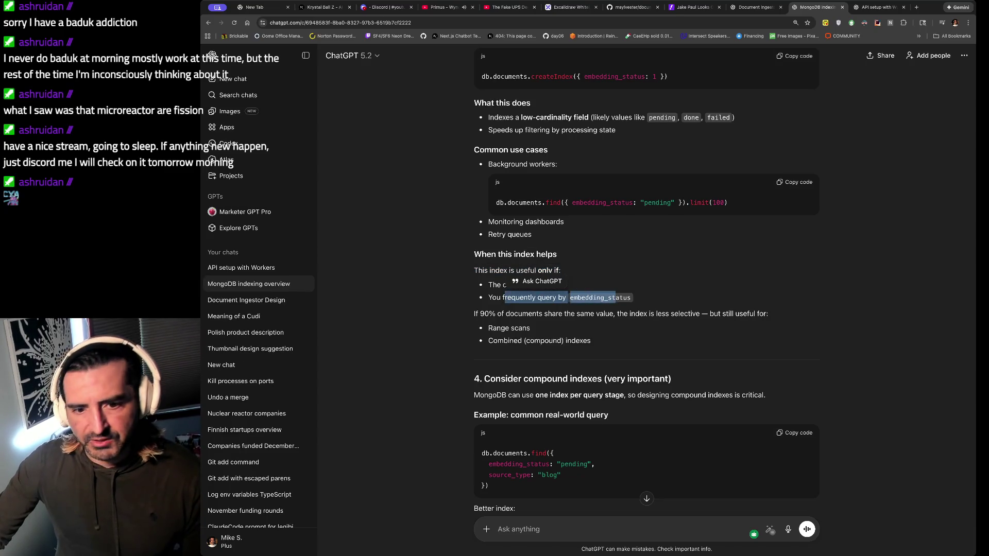
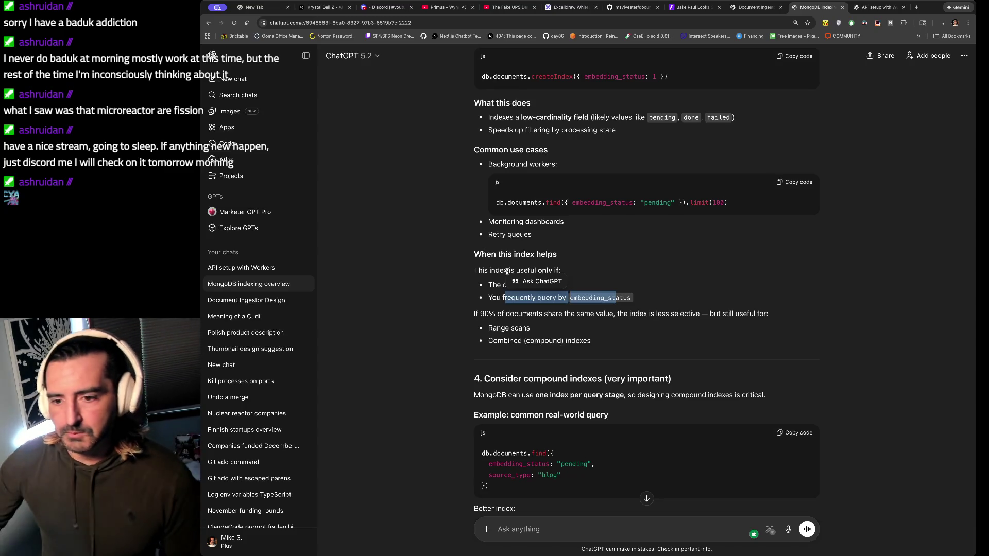
Step: Review the earlier reply's line about querying by embedding_status
left_click(462, 275)
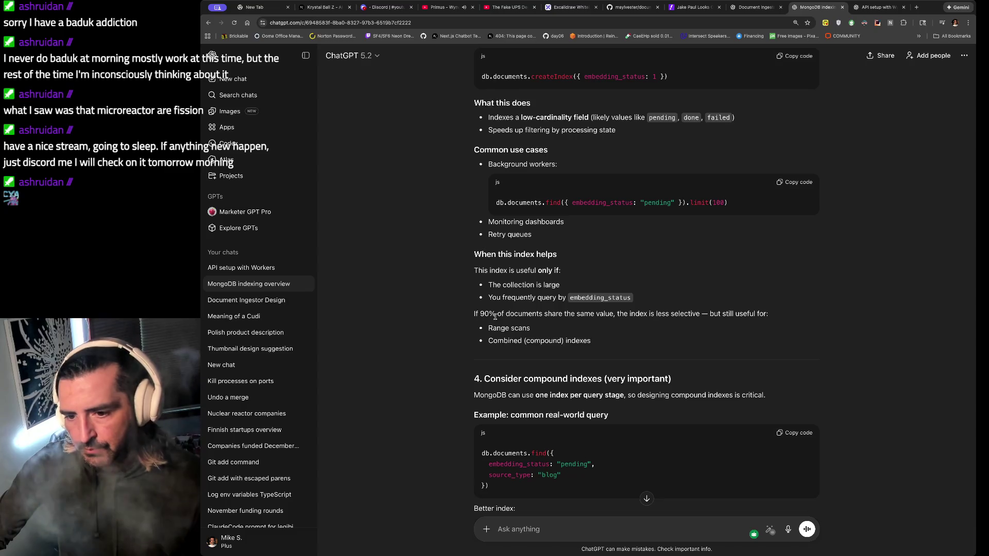
left_click_drag(504, 298, 672, 304)
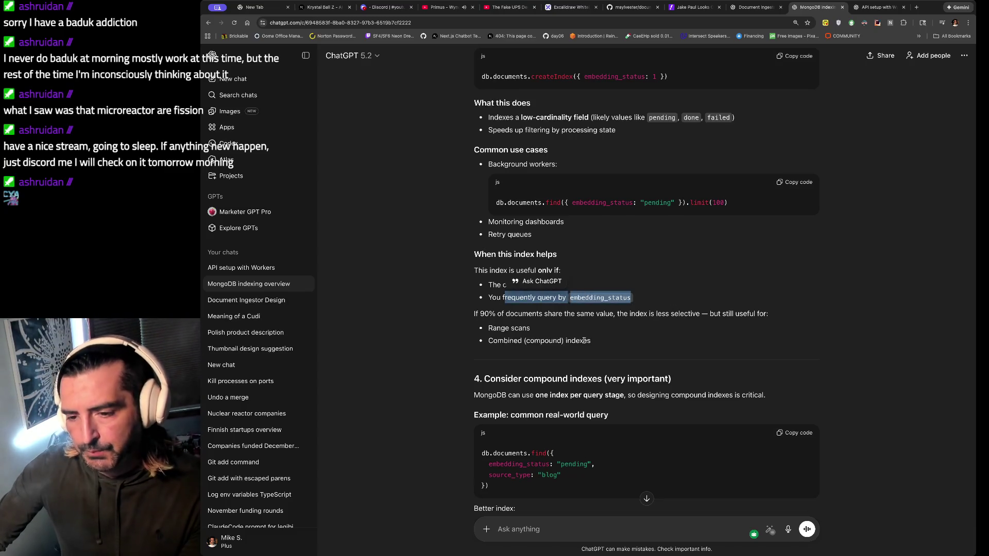
left_click(584, 340)
scroll(584, 340, "up", 1)
scroll(531, 216, "down", 3)
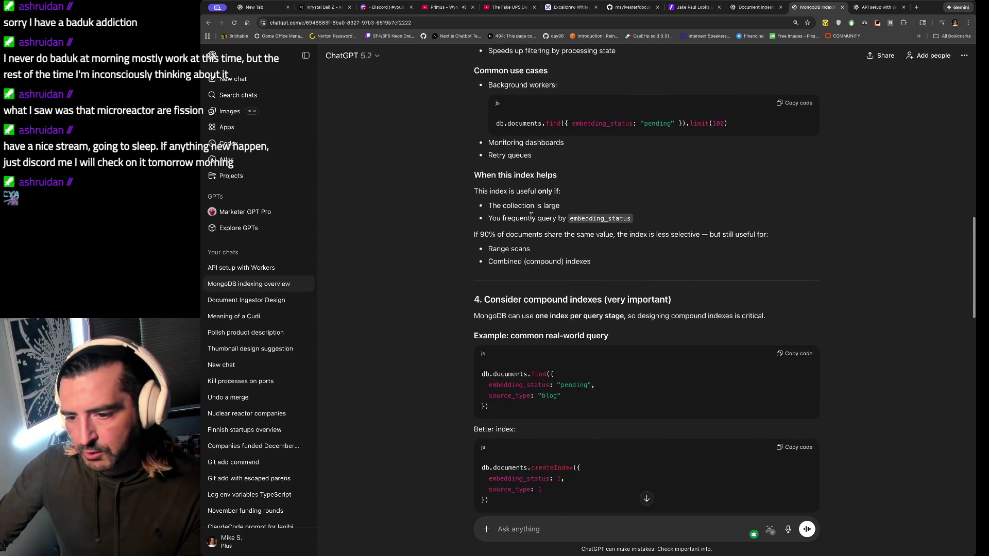
Step: In the API setup with Workers chat, highlight the reply's opening paragraph and its list of worker systems
key("ctrl+Tab")
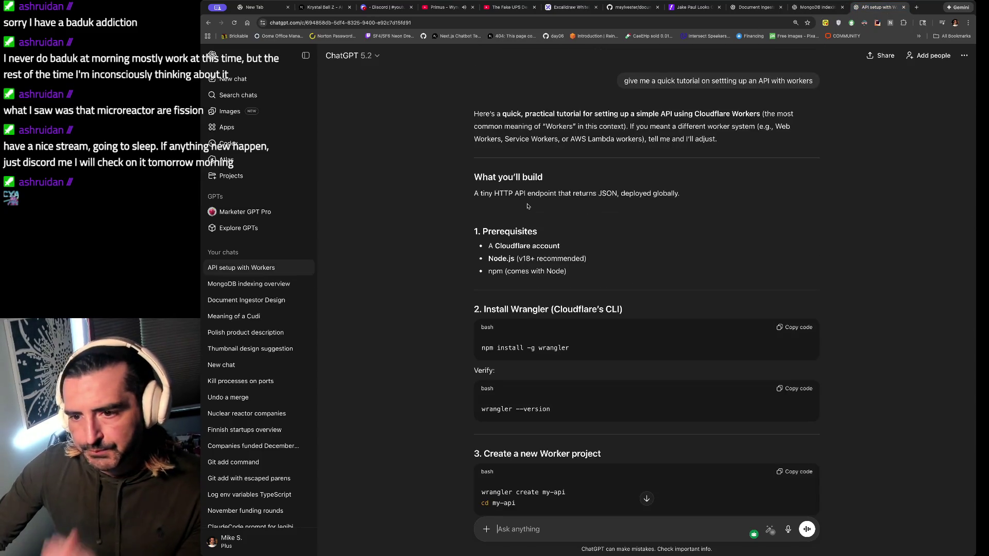
left_click_drag(489, 115, 480, 140)
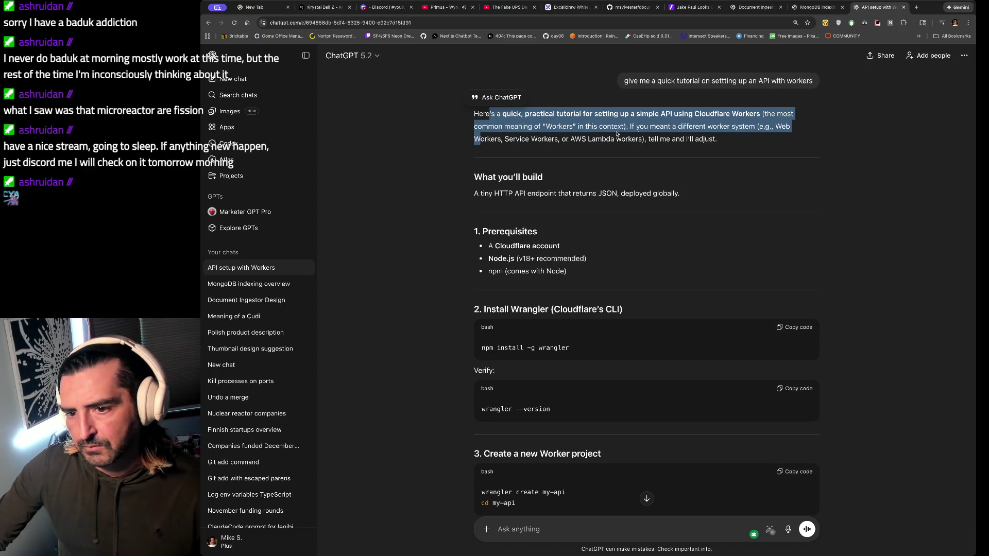
left_click(558, 140)
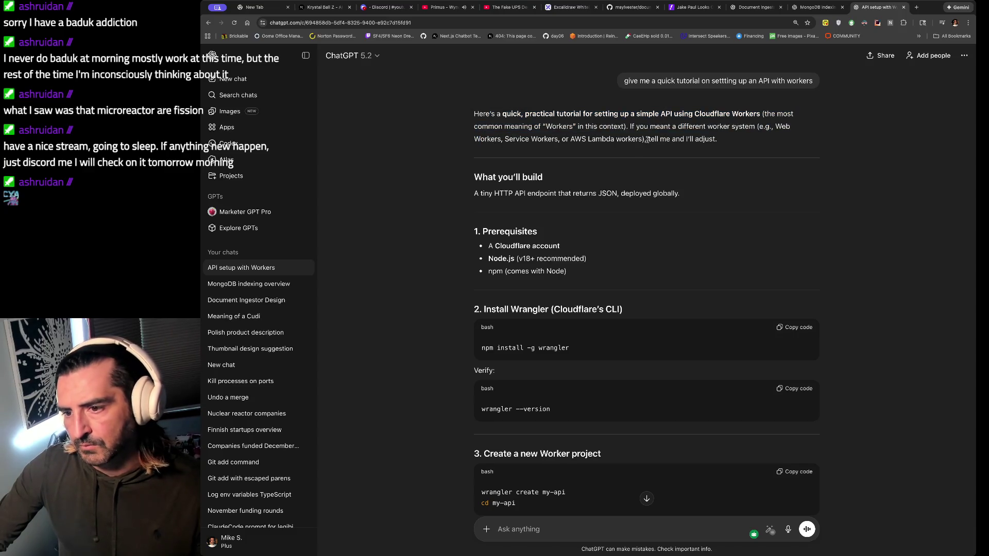
left_click_drag(642, 139, 701, 129)
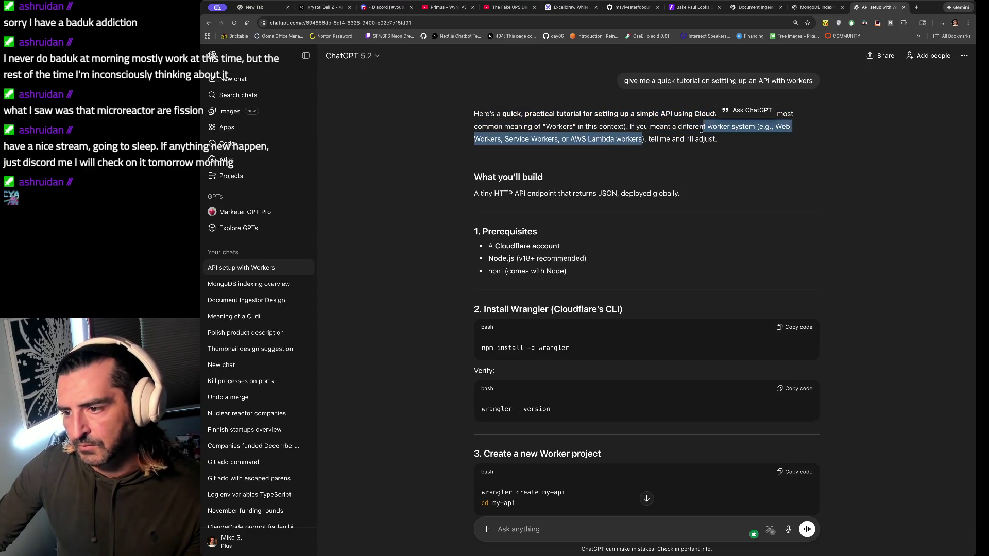
Step: Send a follow-up clarifying that Web Workers or Service Workers were meant, not Cloudflare
left_click(526, 531)
type("no i didnt mean cloudflar")
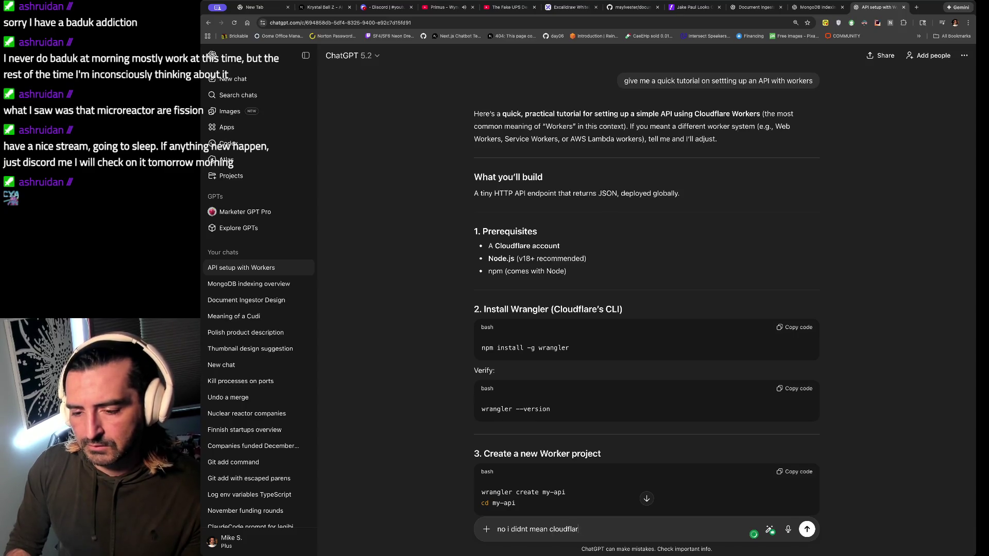
type("i met")
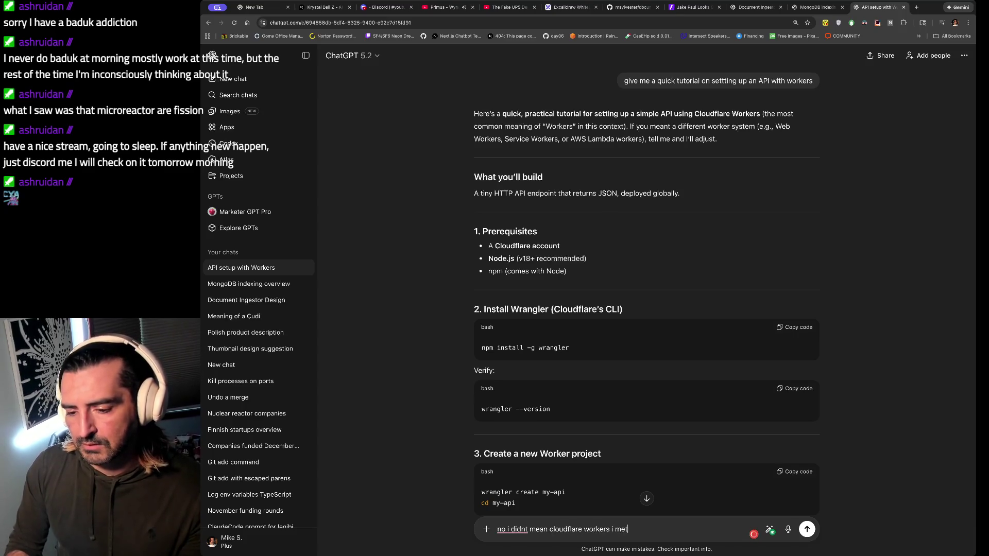
type("b work")
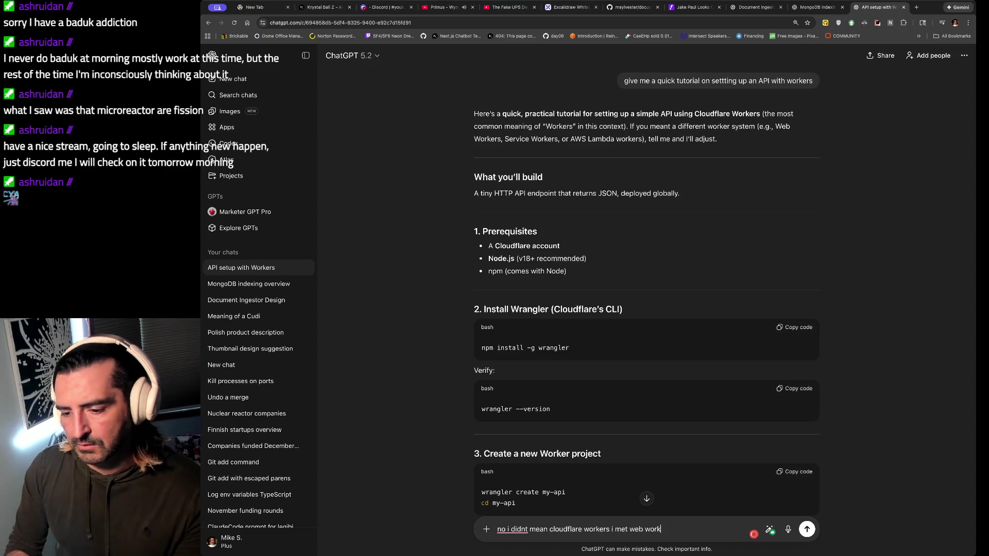
type("vice workers")
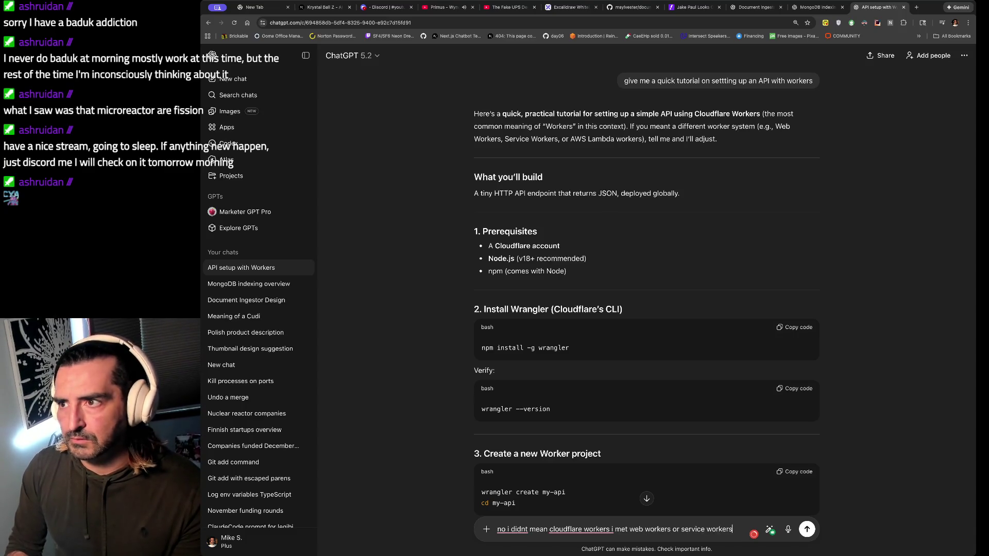
key("Return")
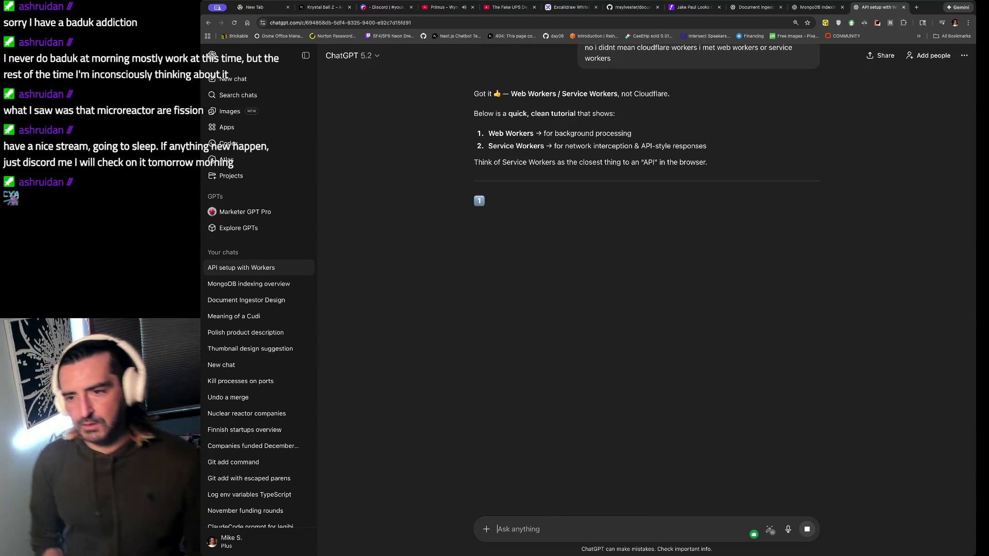
Step: Load YouTube in a new browser tab
key("ctrl+t")
key("ctrl+v")
key("Return")
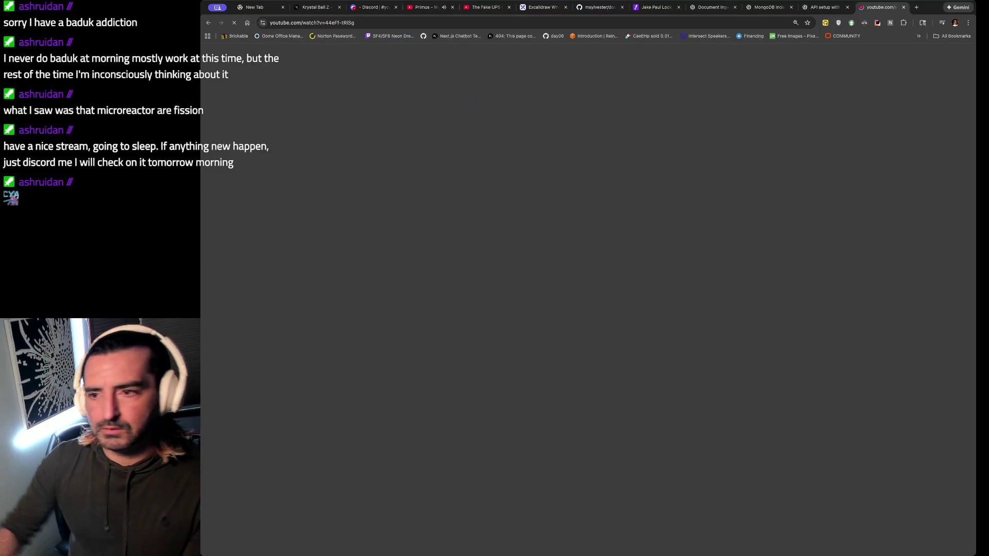
Step: Search YouTube for 'system design interview web workers'
type("/system design")
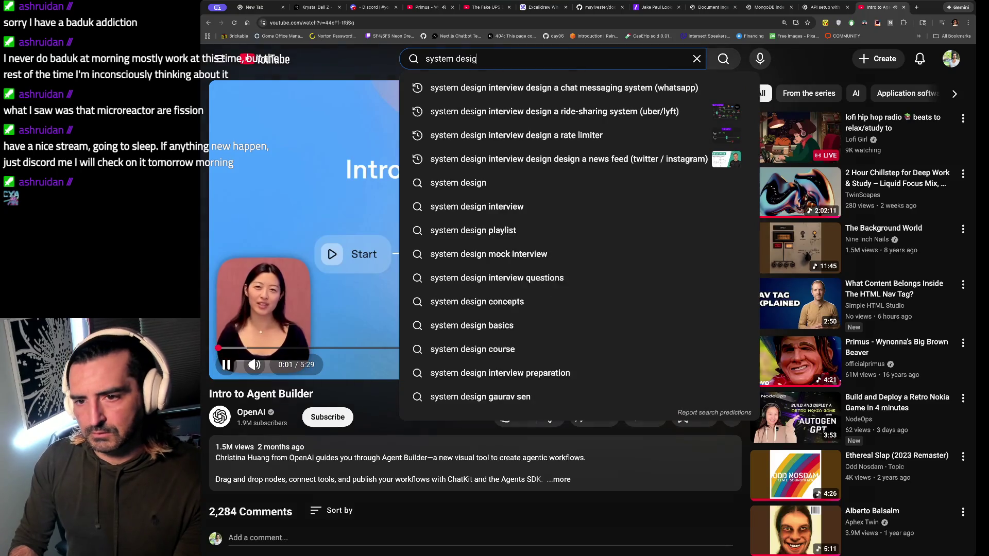
type("web")
key("BackSpace")
key("BackSpace")
key("BackSpace")
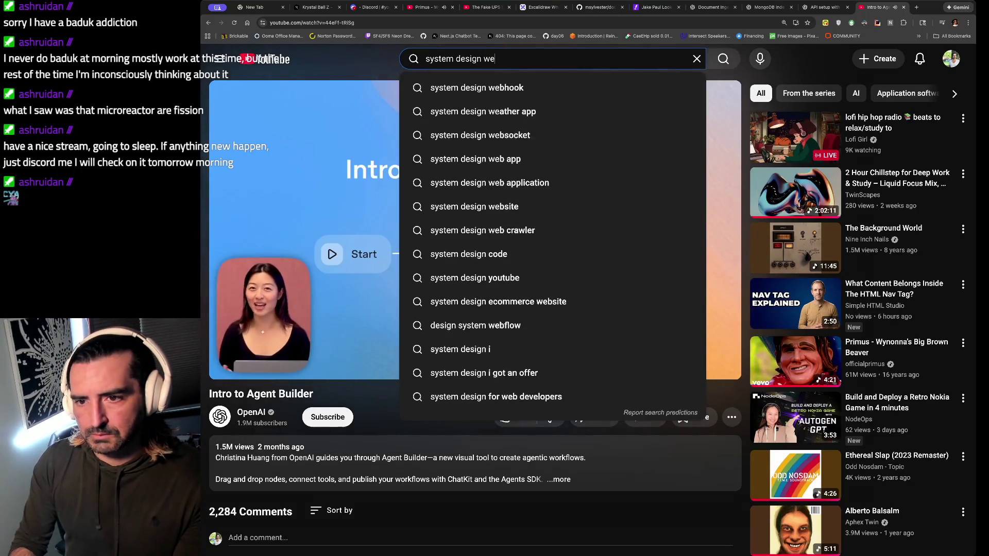
type("interview web workers")
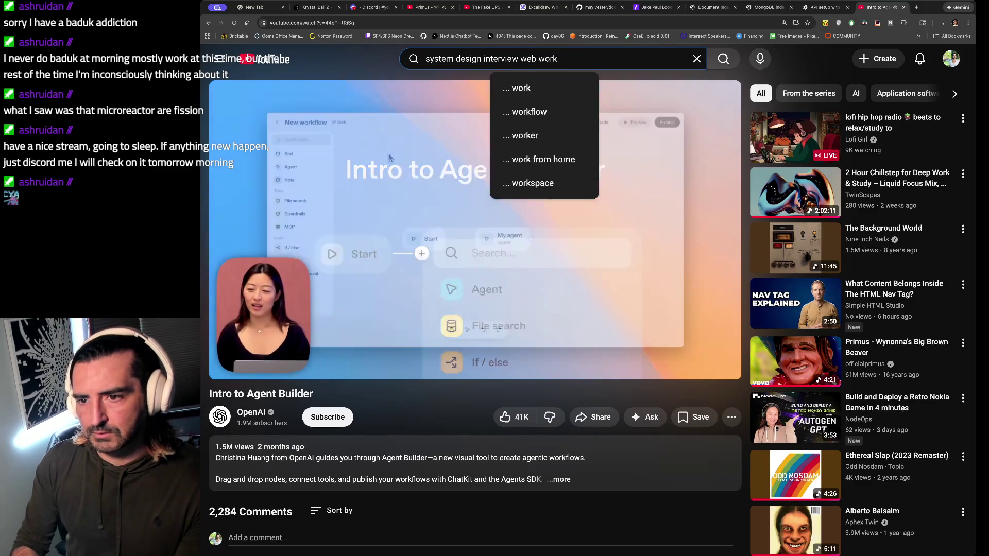
key("Return")
key("ctrl+4")
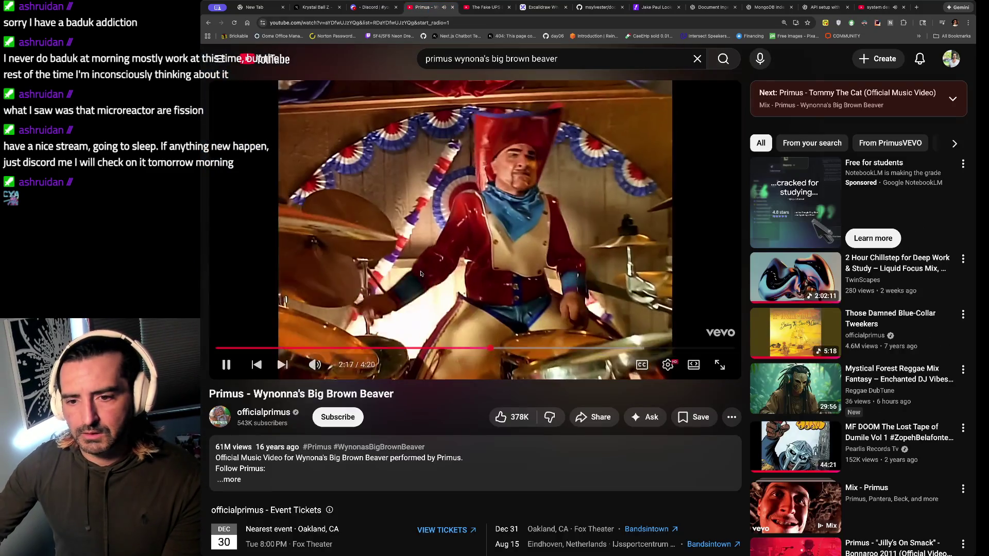
left_click(879, 8)
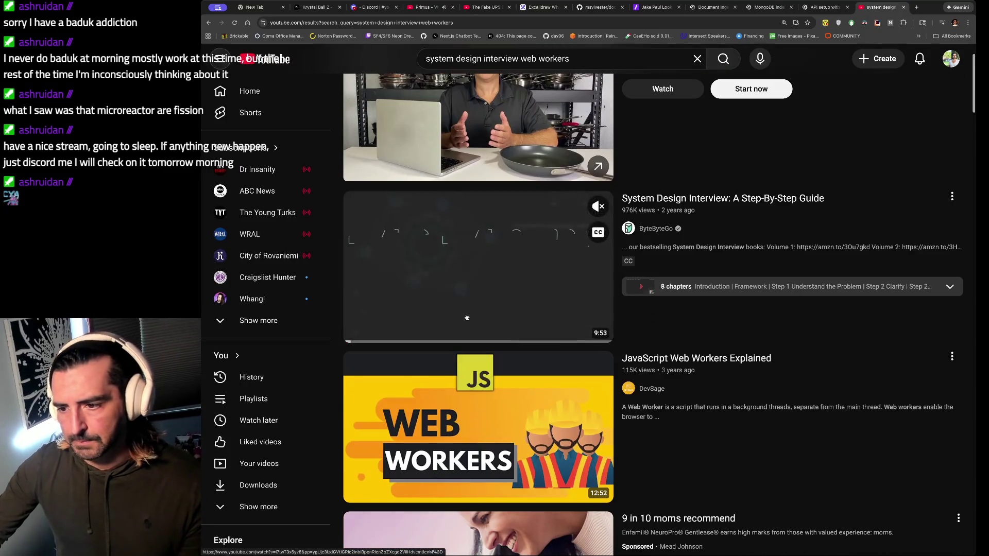
Step: Glance at the System Design Interview video, then open 'JavaScript Web Workers Explained' from the results
left_click(466, 316)
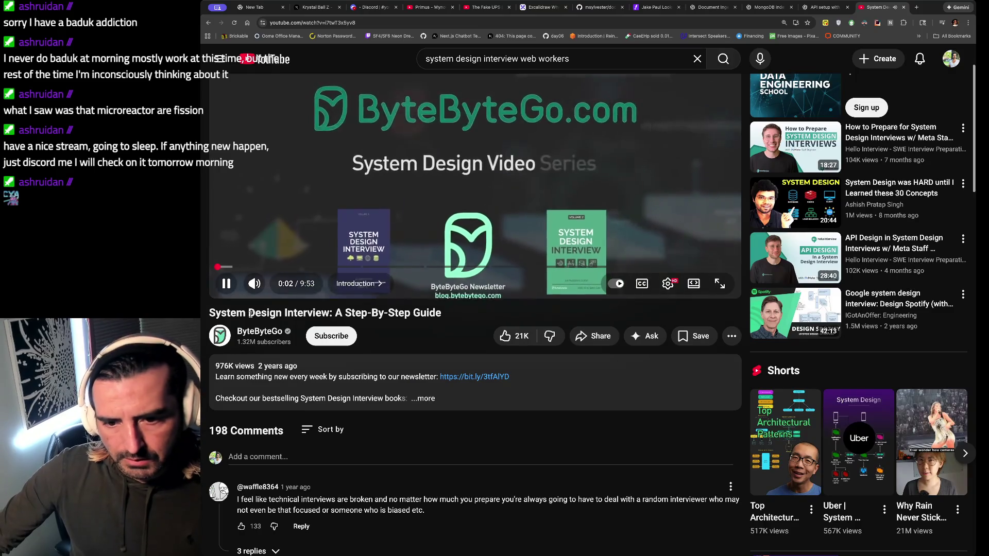
key("ctrl+plus")
key("ctrl+plus")
scroll(338, 408, "down", 3)
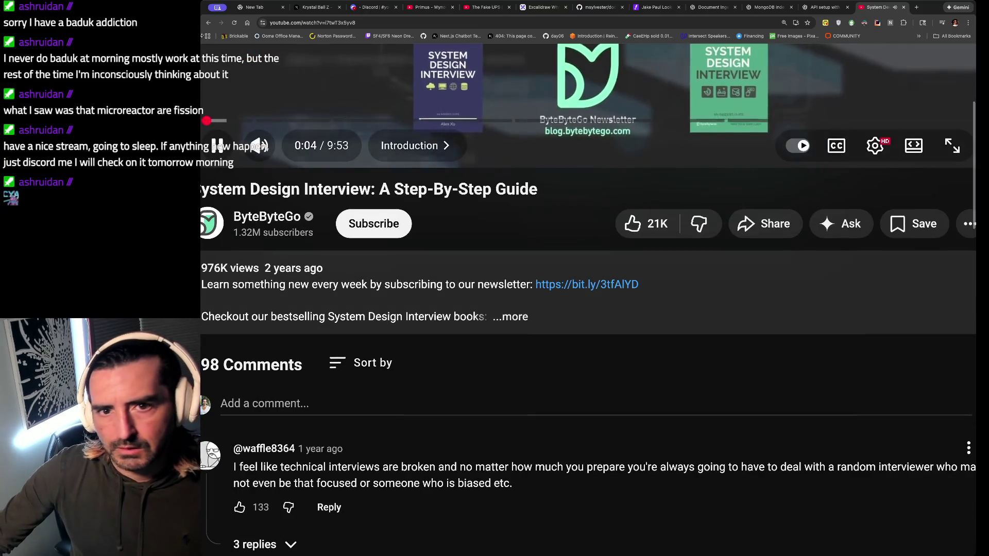
left_click(209, 24)
scroll(502, 348, "down", 3)
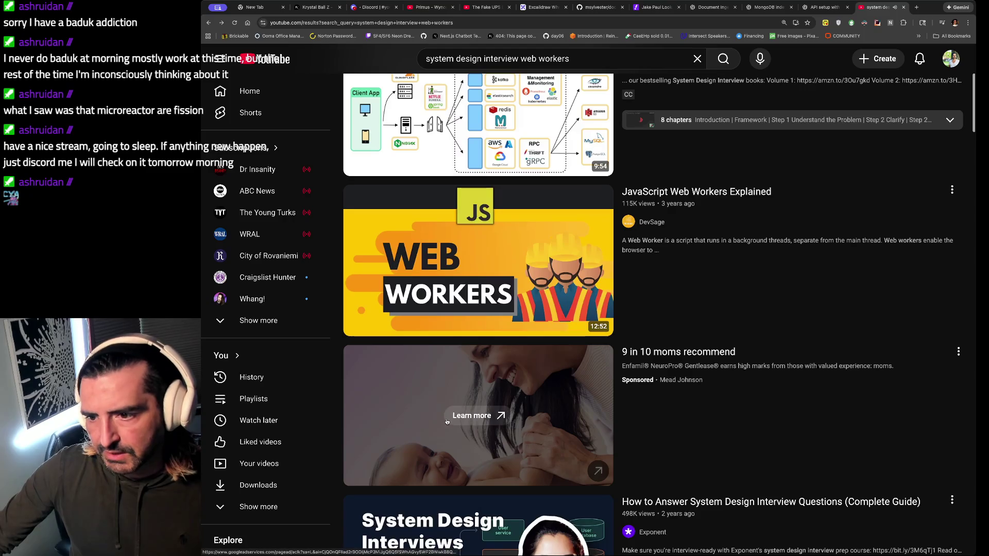
left_click(500, 329)
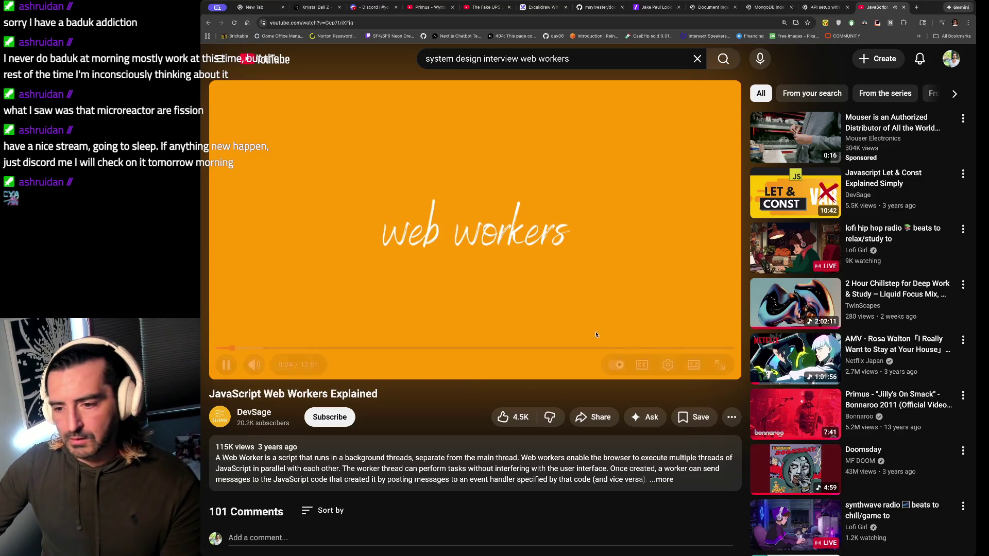
Step: Set the video's playback speed to 1.25x in the player settings
left_click(667, 364)
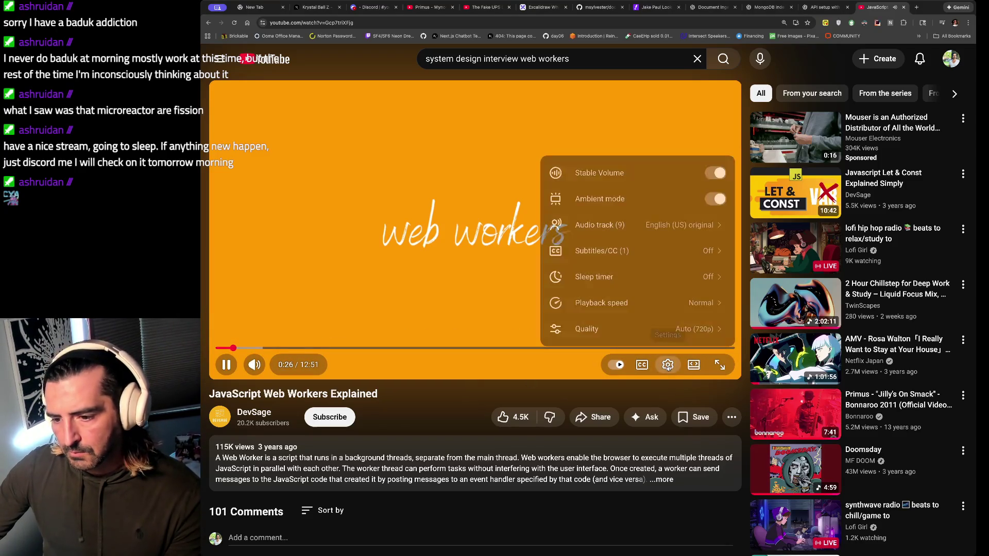
left_click(679, 302)
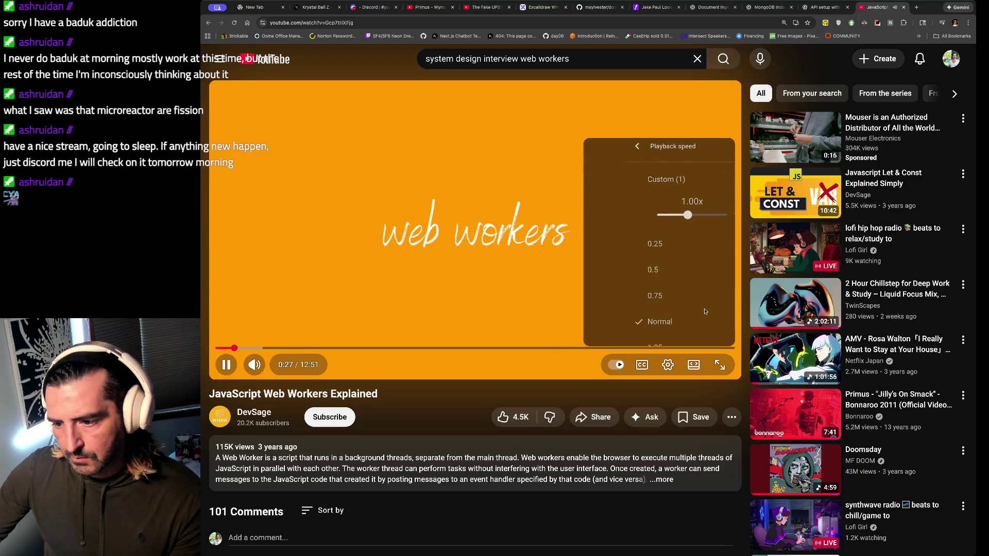
scroll(665, 317, "down", 1)
left_click(665, 316)
left_click(497, 242)
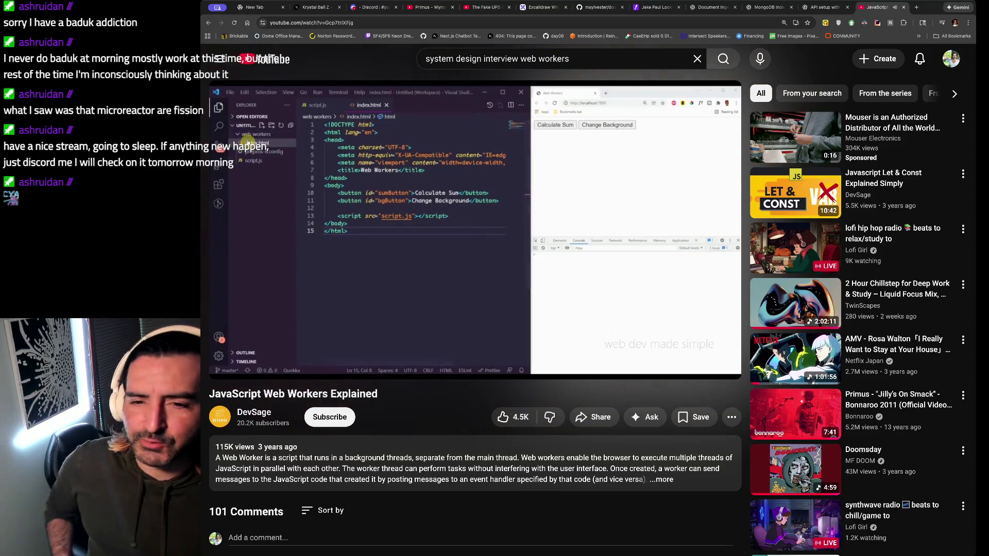
Step: Pause the video at 1:39 on the code demo and switch to the Excalidraw Data Ingestion tab
left_click(472, 219)
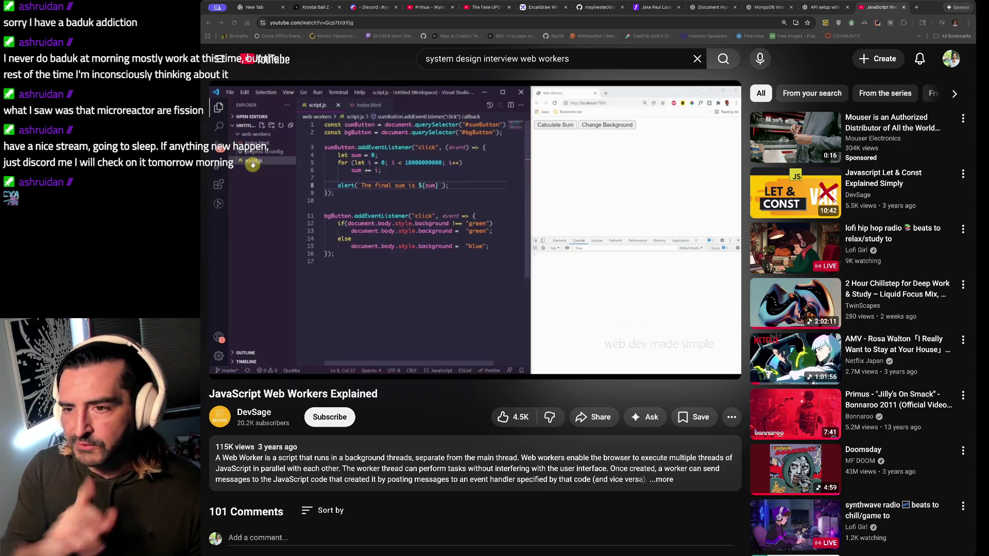
key("ctrl+6")
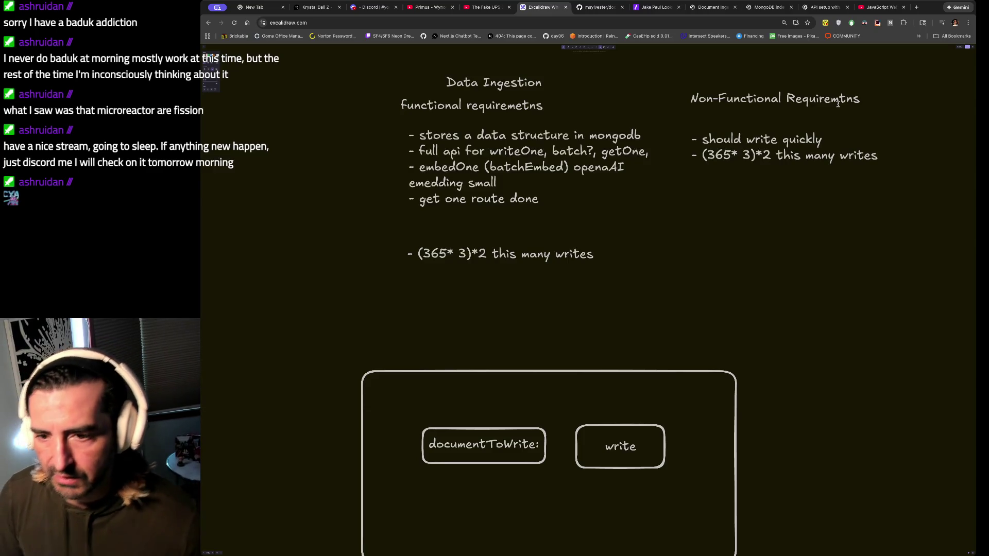
Step: Switch back to the JavaScript Web Workers Explained video tab
left_click(880, 7)
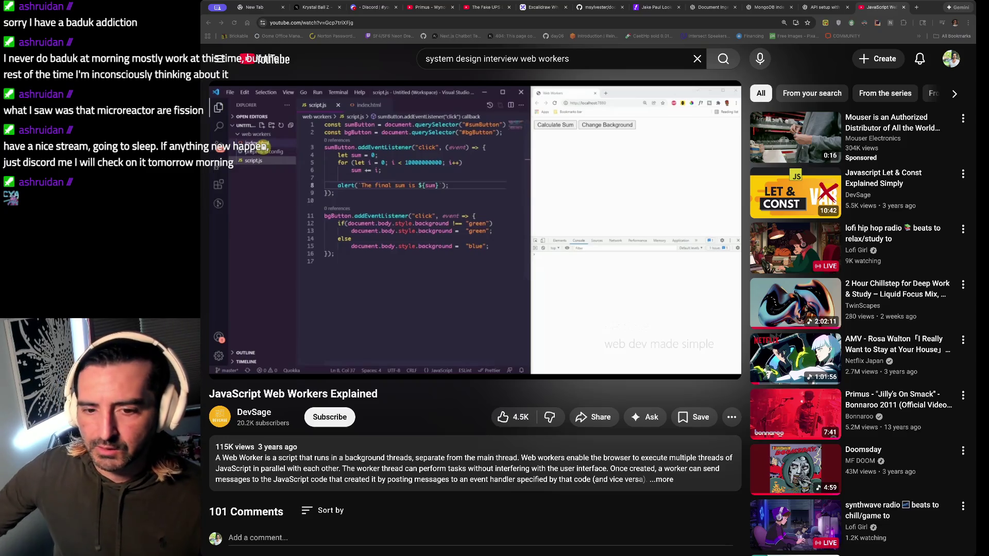
Step: Play the video to 1:47, pause it, and load linkedin.com in a new tab
left_click(234, 337)
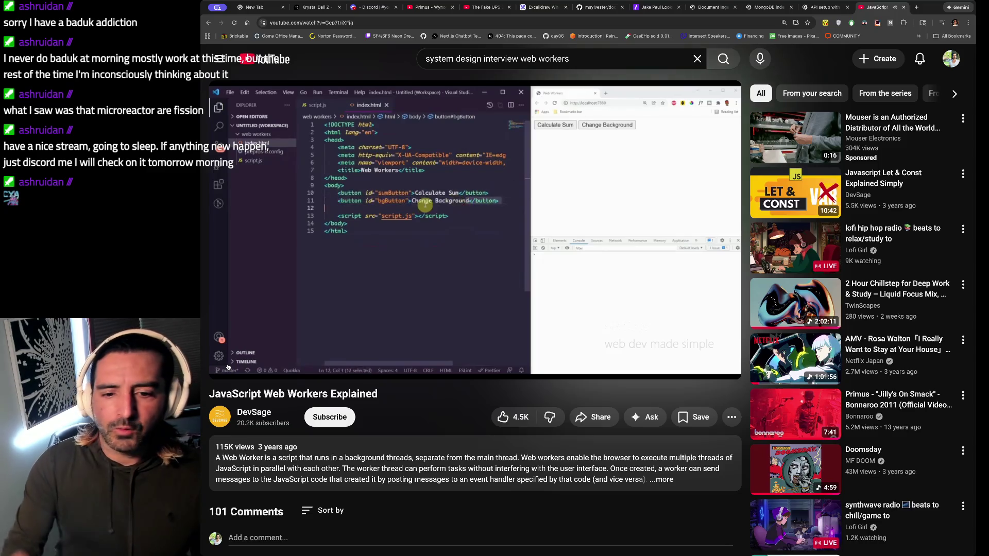
left_click(217, 367)
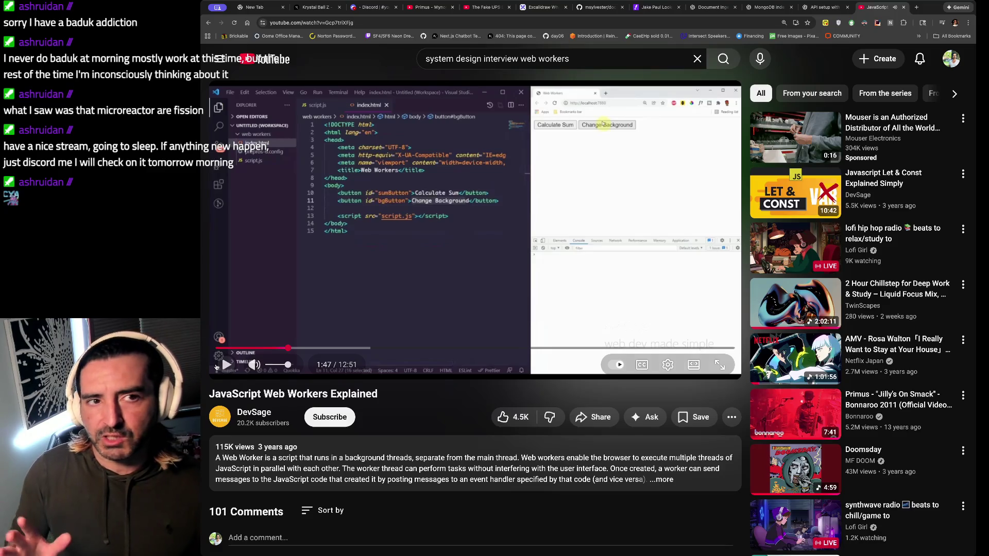
key("ctrl+t")
type("linkedin.com")
key("Return")
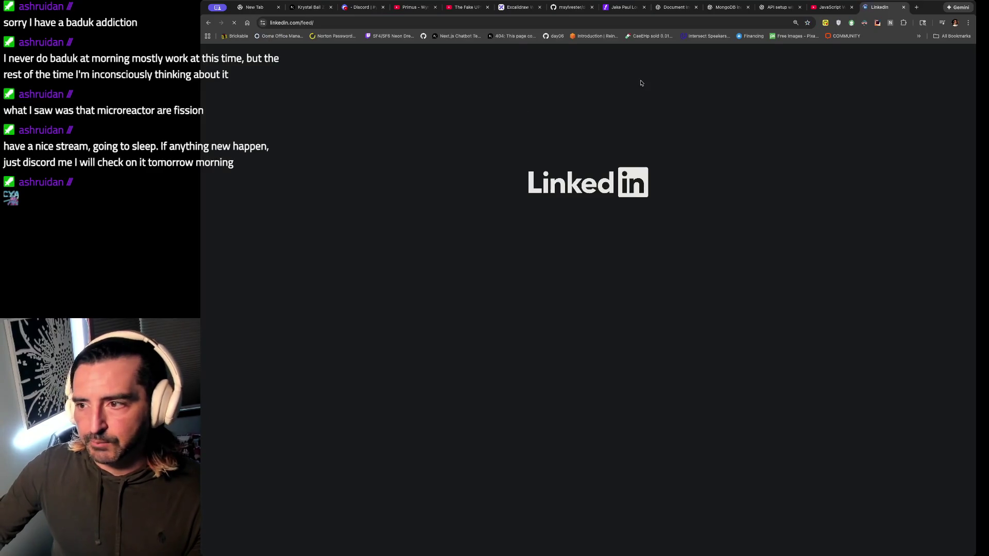
Step: Search LinkedIn for 'botcopy', then go back to the Web Workers video
left_click(344, 58)
type("botcoy")
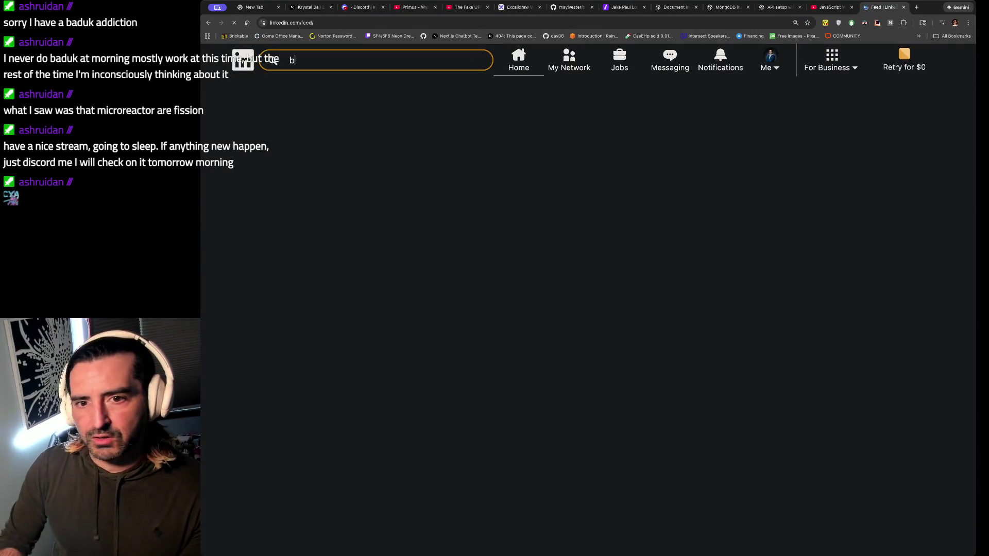
key("BackSpace")
type("py")
key("Return")
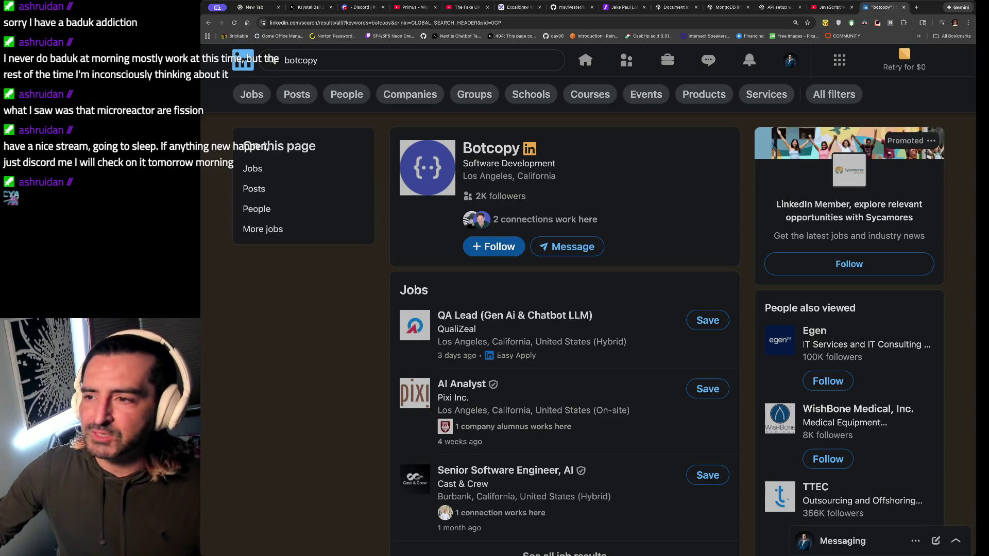
left_click(829, 8)
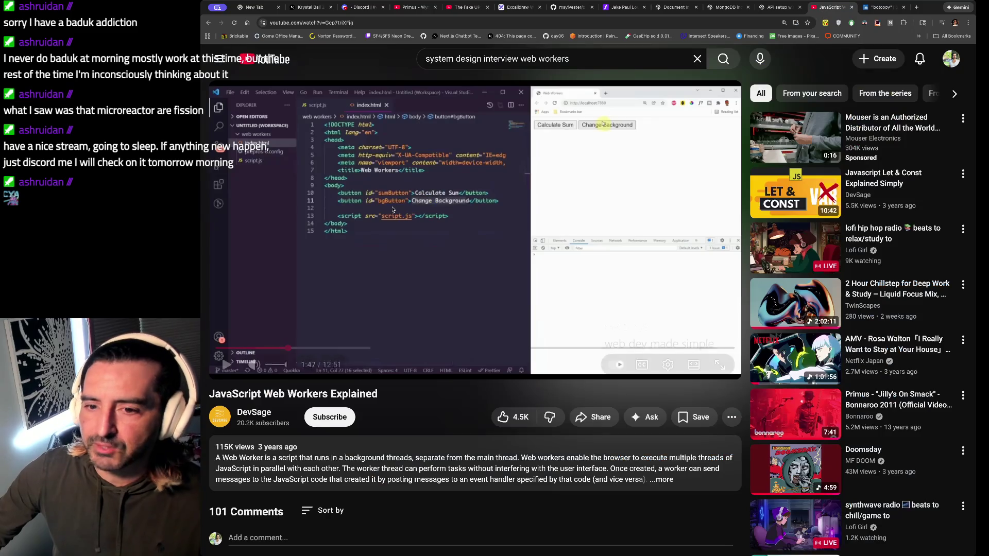
Step: Play the video past the muted, skipped Wix ad and pause near 3:08
left_click(226, 364)
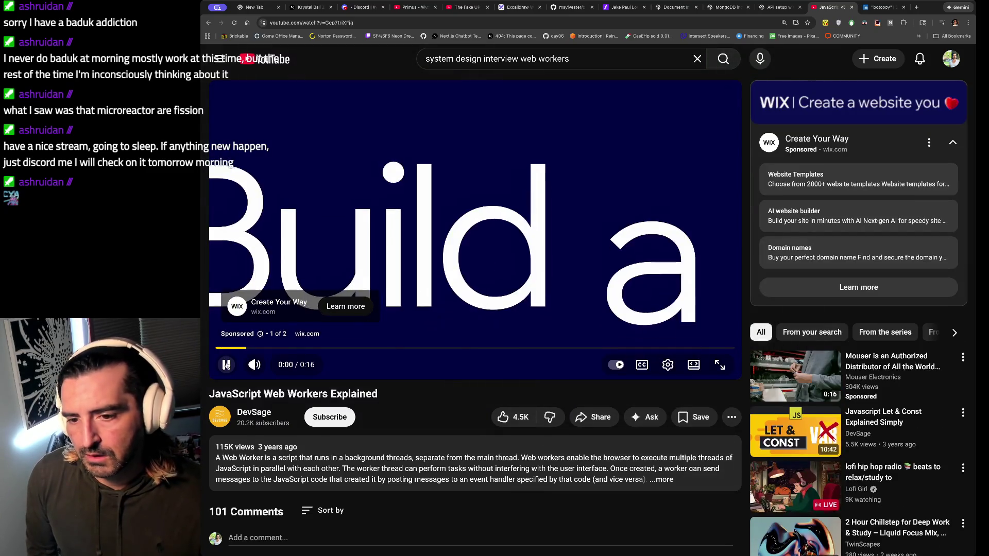
left_click(254, 364)
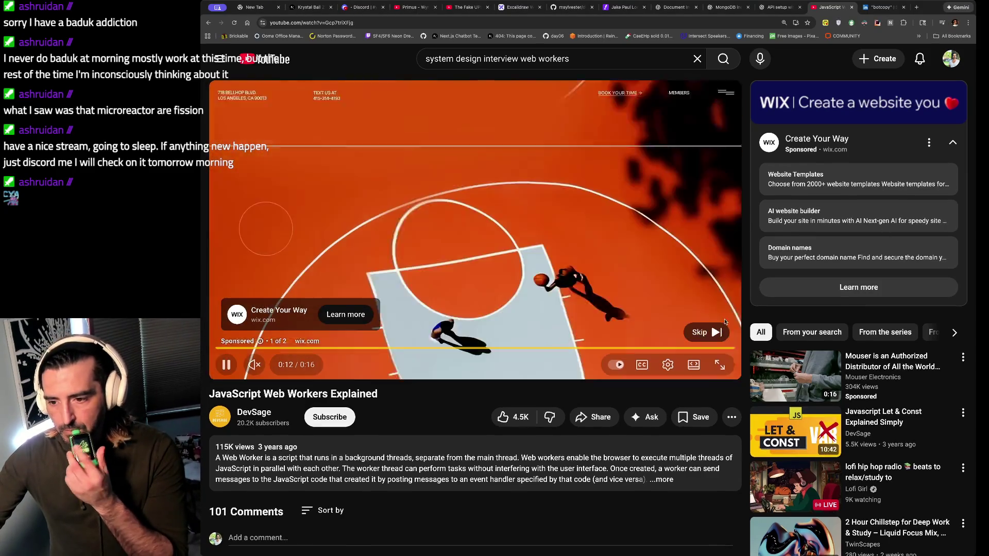
left_click(704, 331)
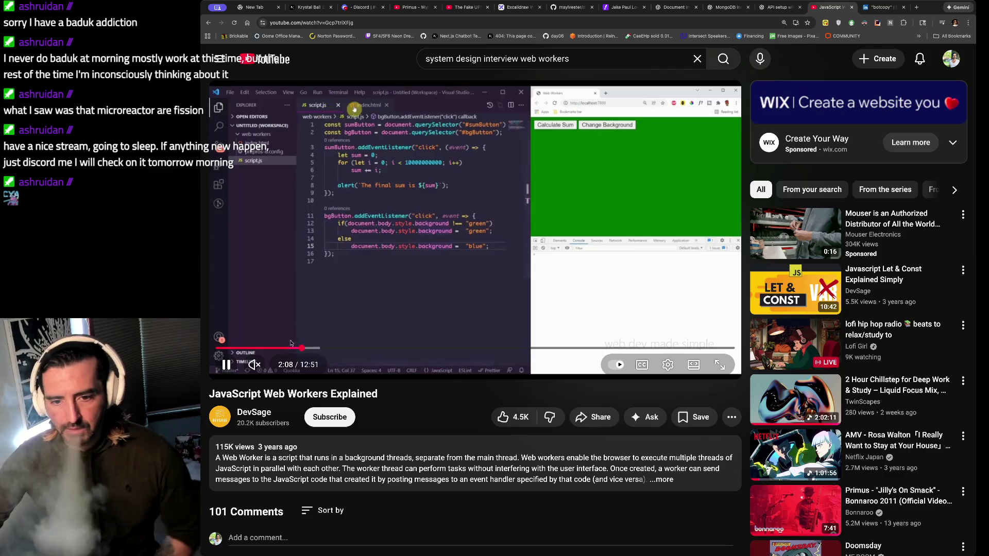
left_click(250, 365)
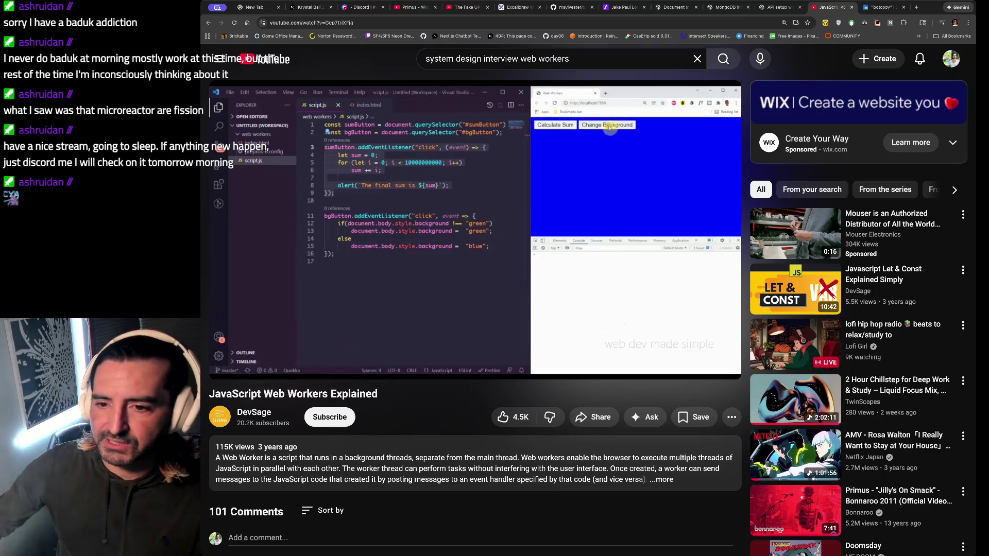
left_click(300, 223)
key("ctrl+t")
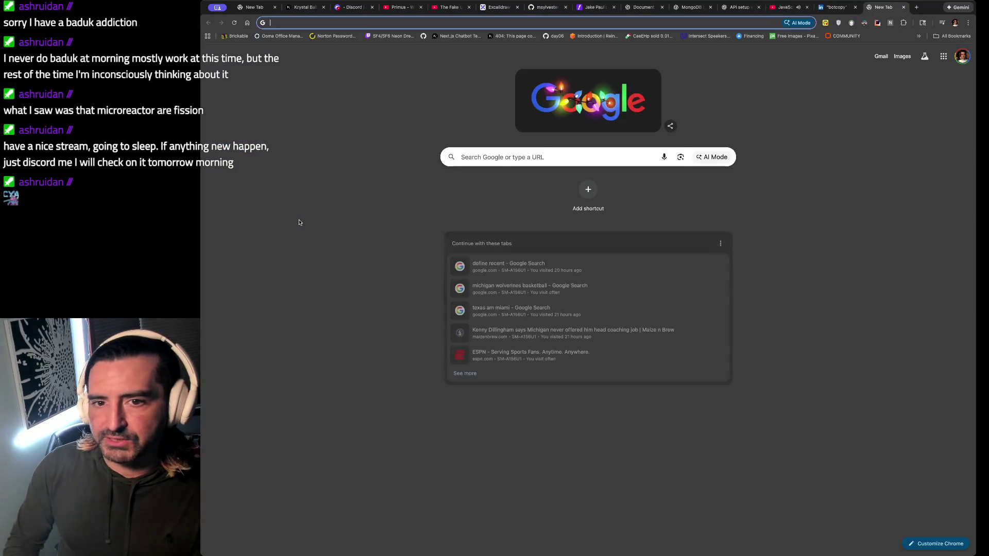
Step: Load krystalballz.xyz and ask the oracle the test question 'sdfdffd'
type("krystalballz.xyz")
key("Return")
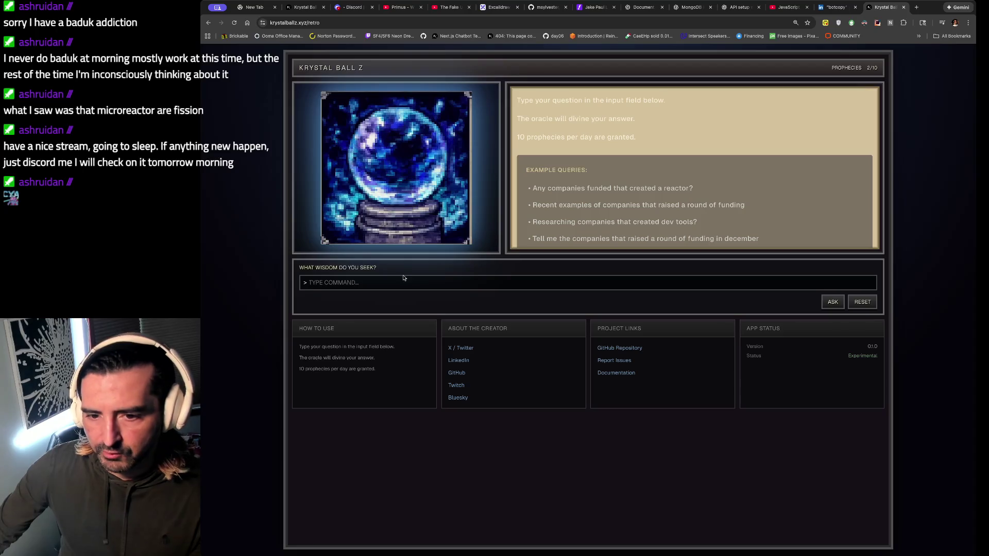
left_click(395, 278)
type("sdfdffd")
left_click(826, 303)
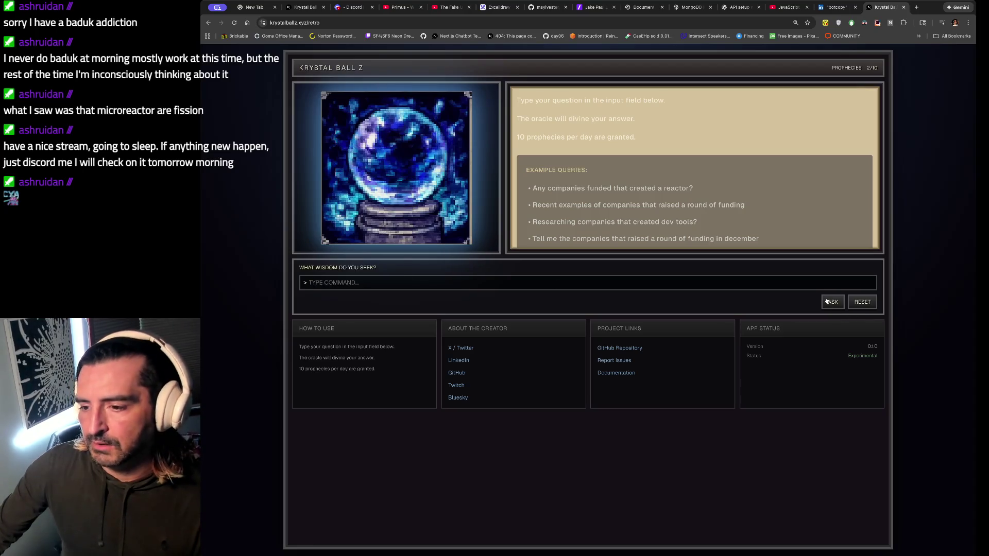
Step: Open the DevTools Network panel to watch the oracle's requests
mouse_move(857, 276)
left_mouse_down()
mouse_move(463, 268)
mouse_move(370, 195)
mouse_move(346, 143)
left_mouse_up()
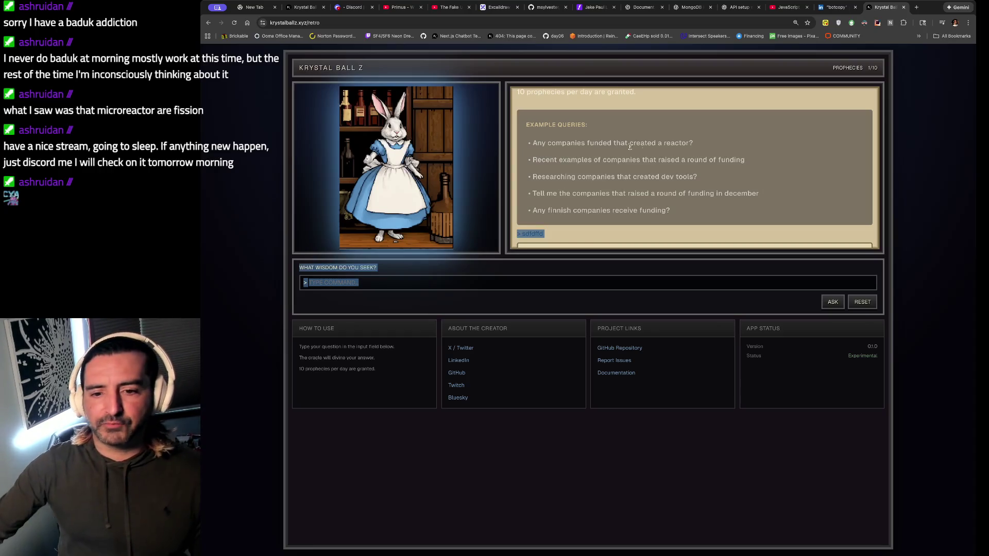
left_click(459, 309)
key("super+alt+i")
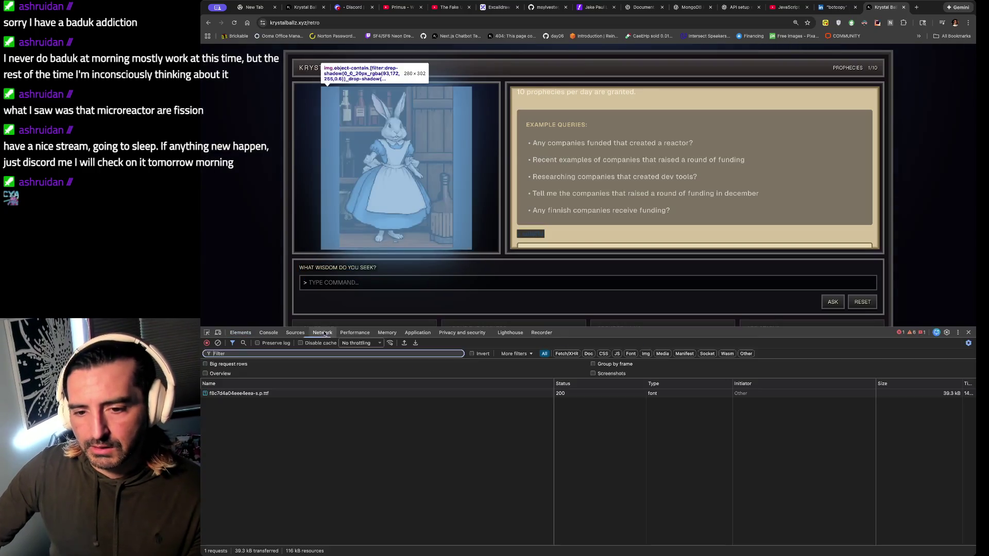
Step: Submit a second test question 'sdfdf' and inspect the job and chat requests' JSON responses
type("sdfdf")
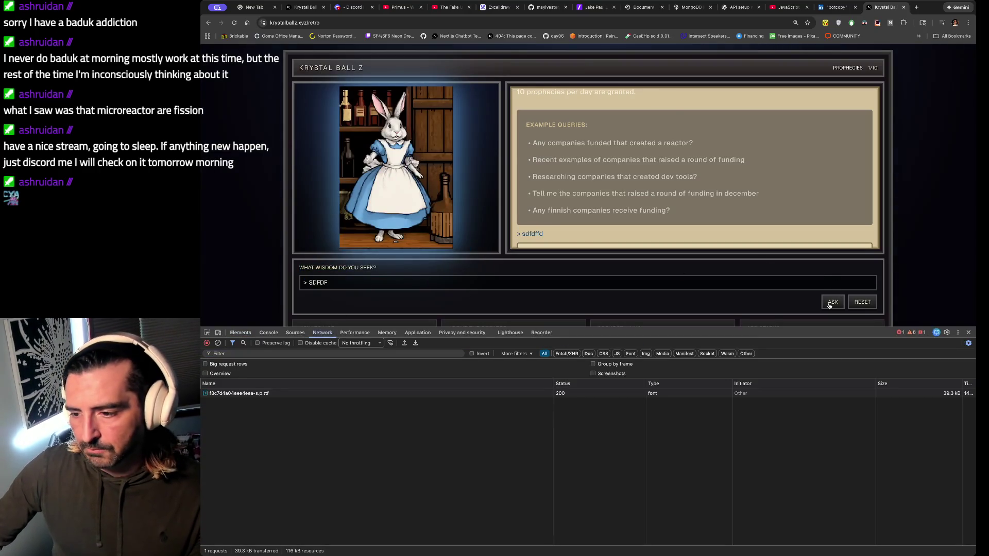
left_click(831, 303)
left_click(336, 410)
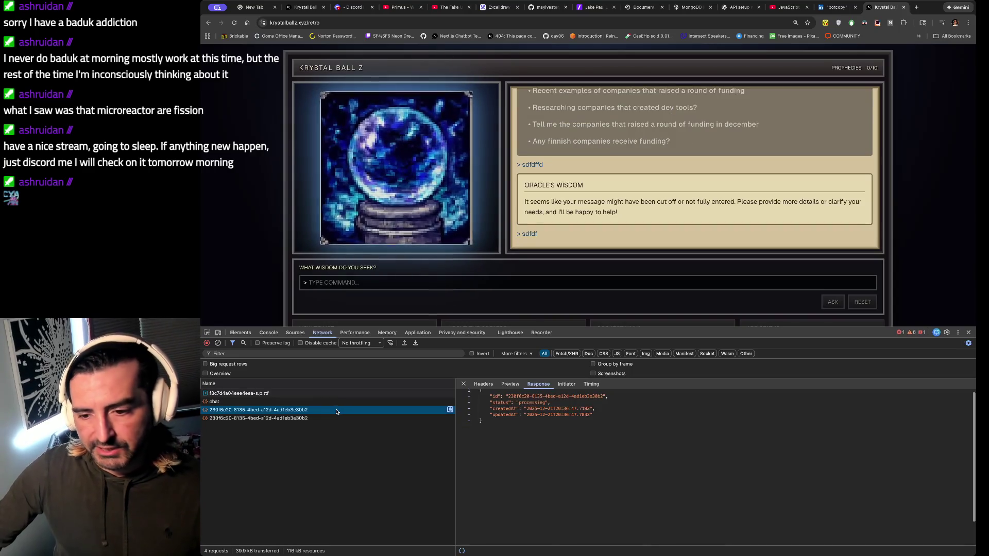
left_click_drag(479, 402, 480, 414)
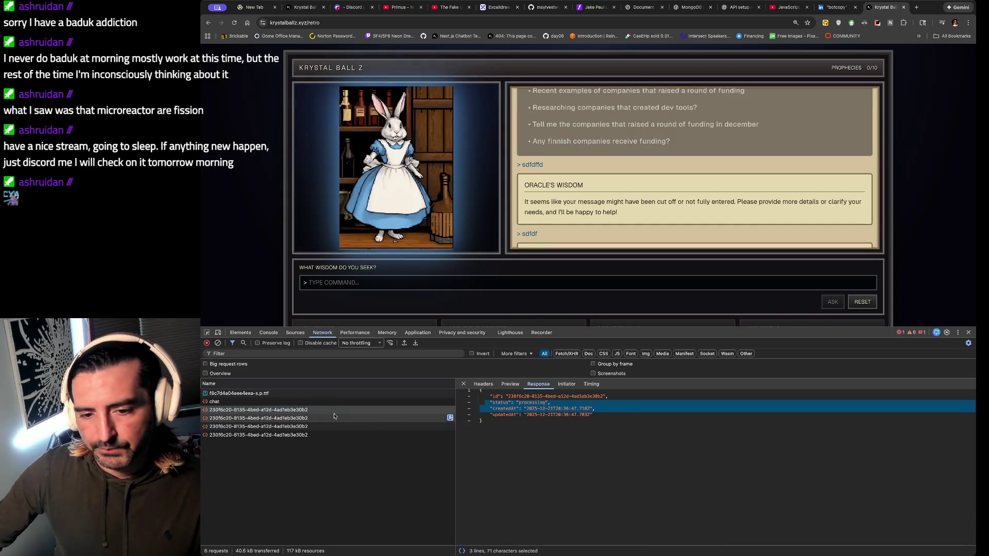
left_click(348, 402)
left_click(503, 411)
key("ctrl+a")
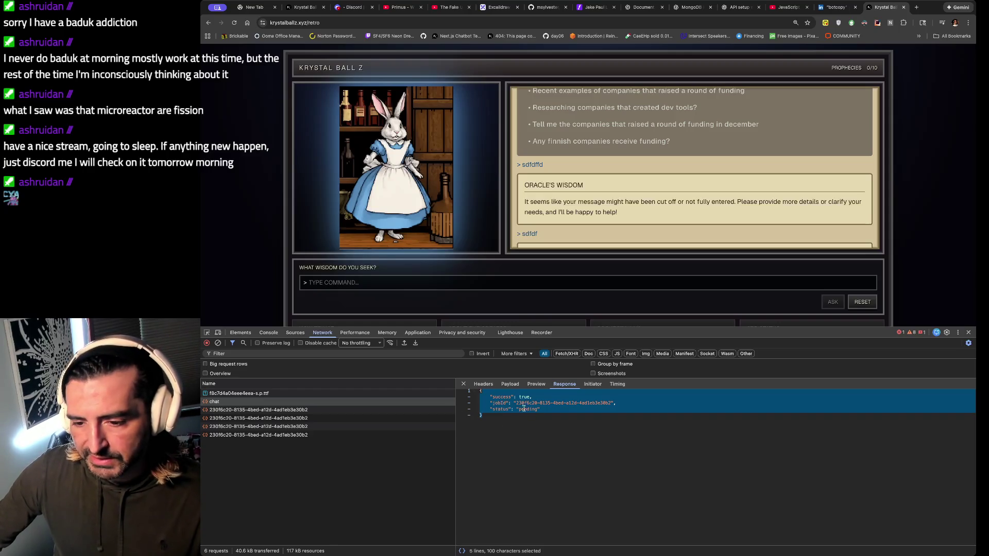
Step: Check the first and third polling requests' processing-status responses, then return to the video
left_click_drag(507, 405, 497, 414)
left_click(342, 410)
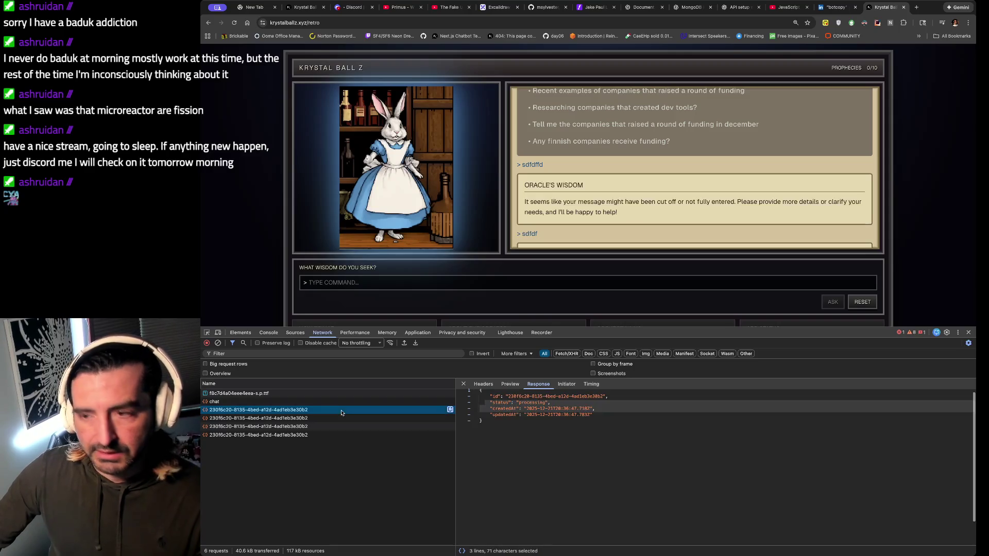
key("Down")
key("Down")
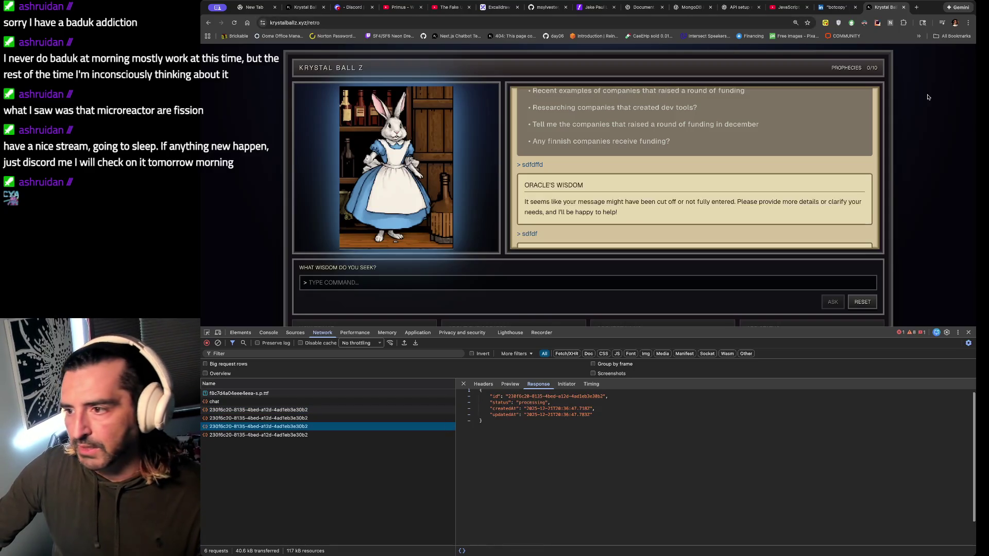
left_click(786, 6)
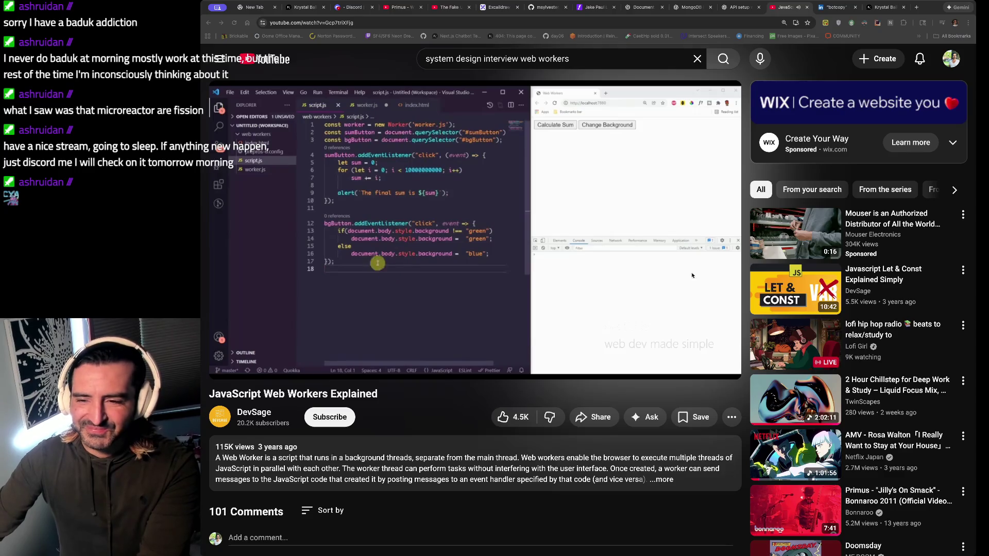
Step: Skip ahead in the video after the worker.js onmessage demo
left_click(474, 342)
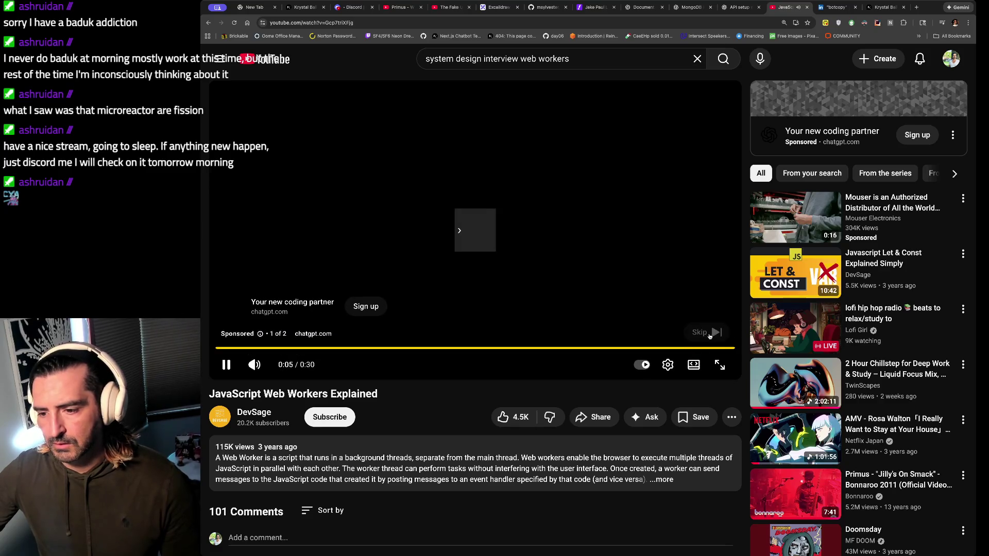
Step: Skip the ad, pause the Web Workers video on its worker code, and switch to the ChatGPT 'API setup' chat
left_click(709, 333)
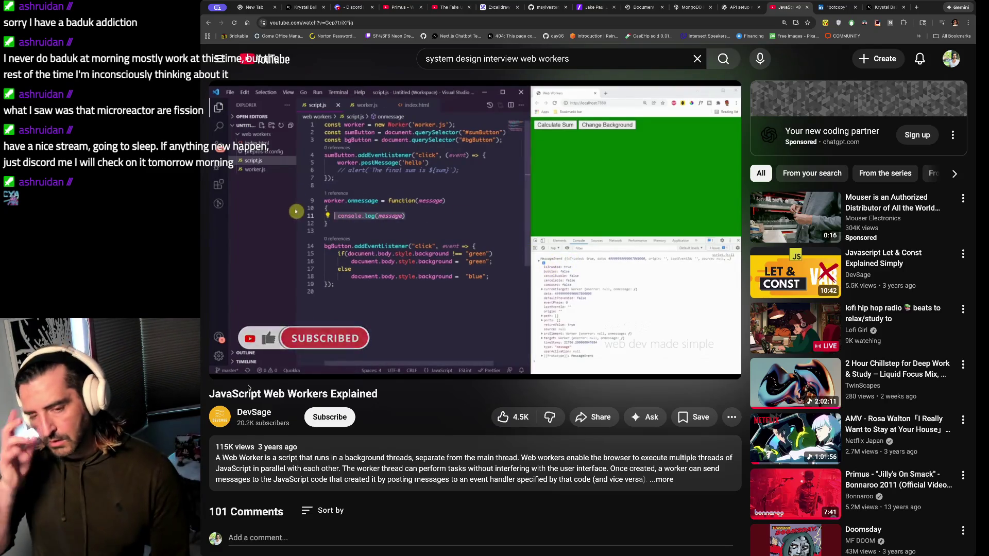
mouse_move(346, 363)
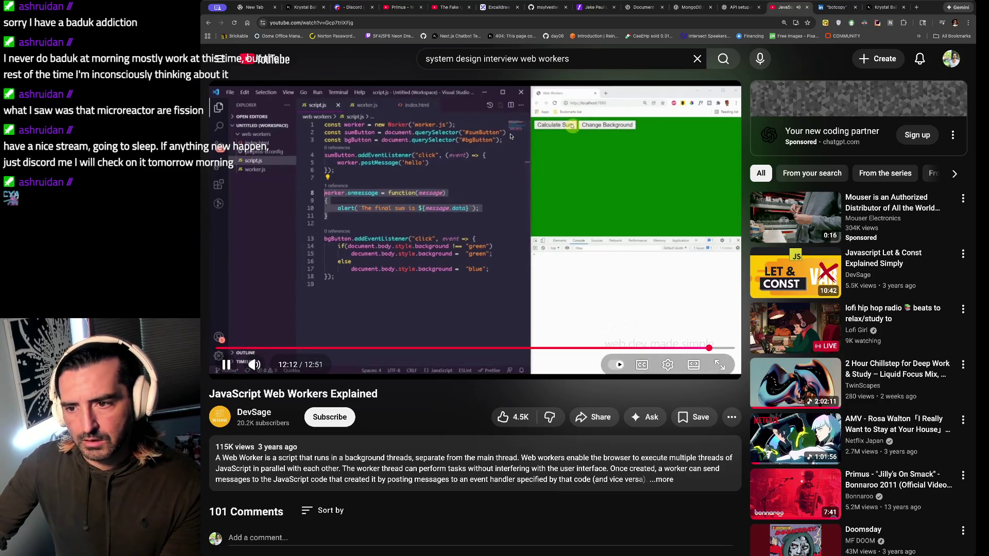
key("space")
key("space")
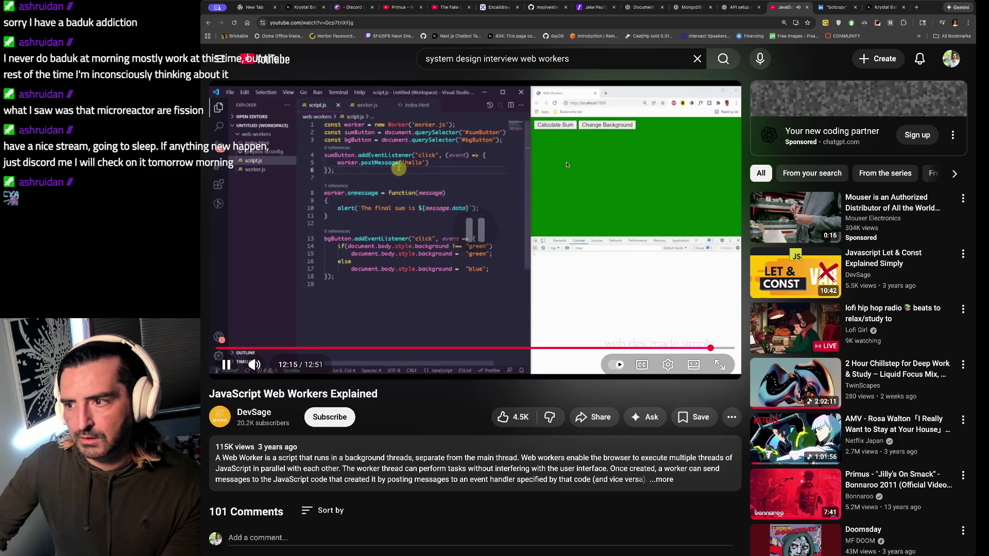
key("space")
left_click(739, 6)
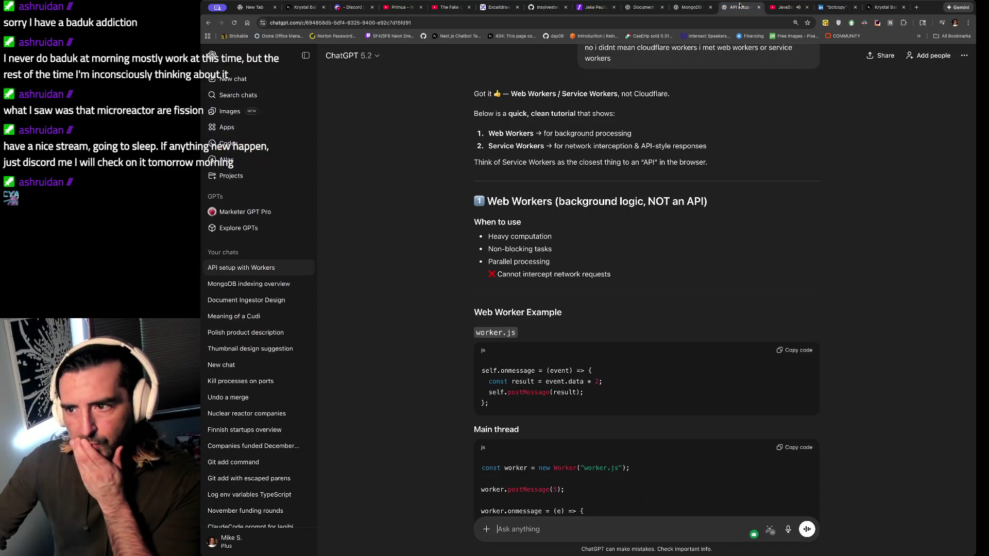
Step: Select the start of the workers explanation, glance at the document_ingestion repository, and come back
left_click_drag(648, 212, 587, 49)
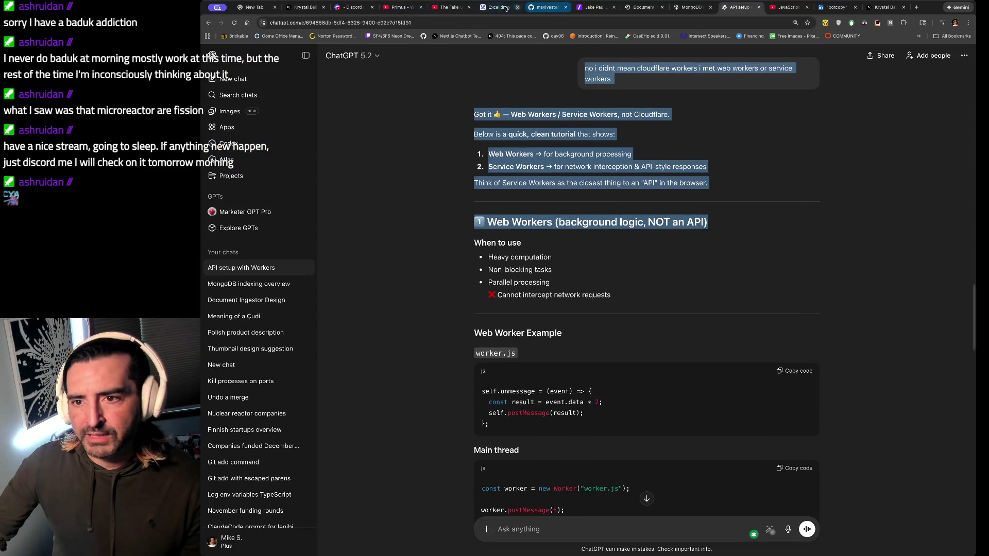
left_click(546, 6)
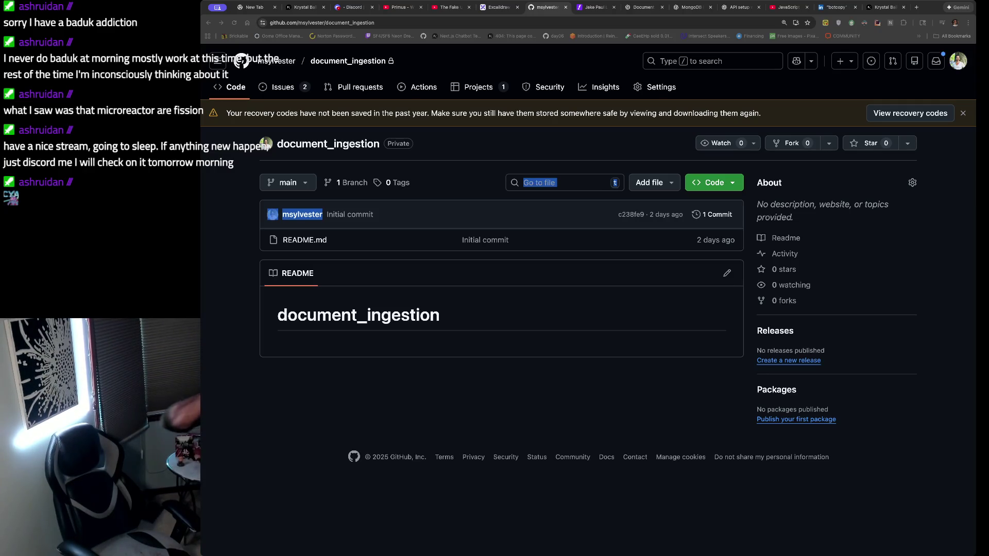
key("ctrl+Tab")
key("ctrl+Tab")
key("ctrl+Tab")
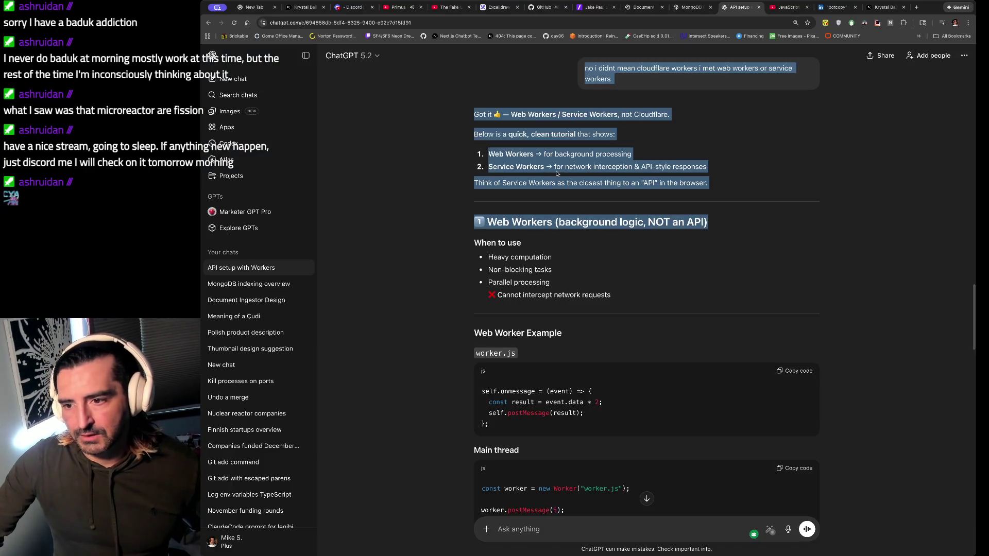
Step: Reread the Service Workers description, select the term 'Service Workers', and return to the video tab
scroll(582, 174, "down", 1)
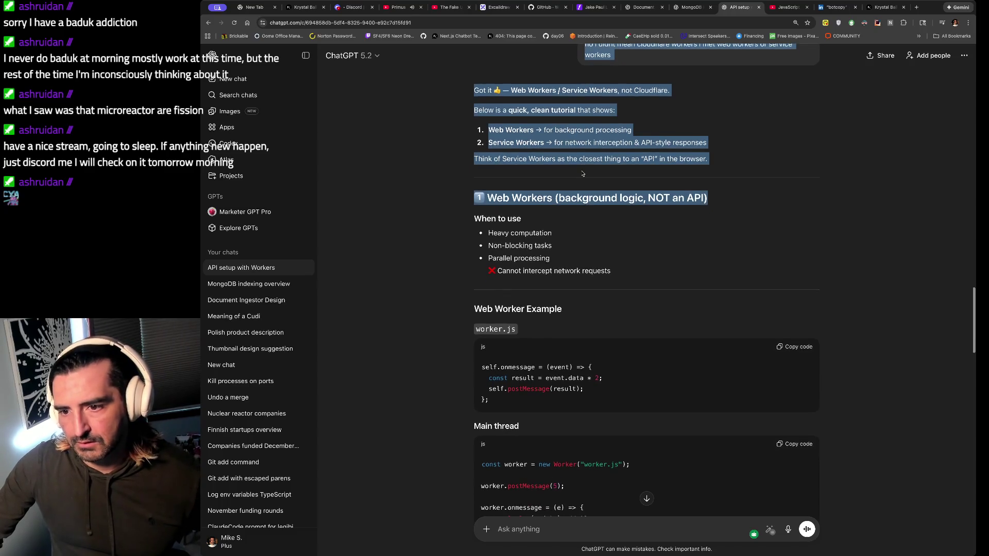
left_click_drag(500, 138, 621, 158)
left_click(621, 158)
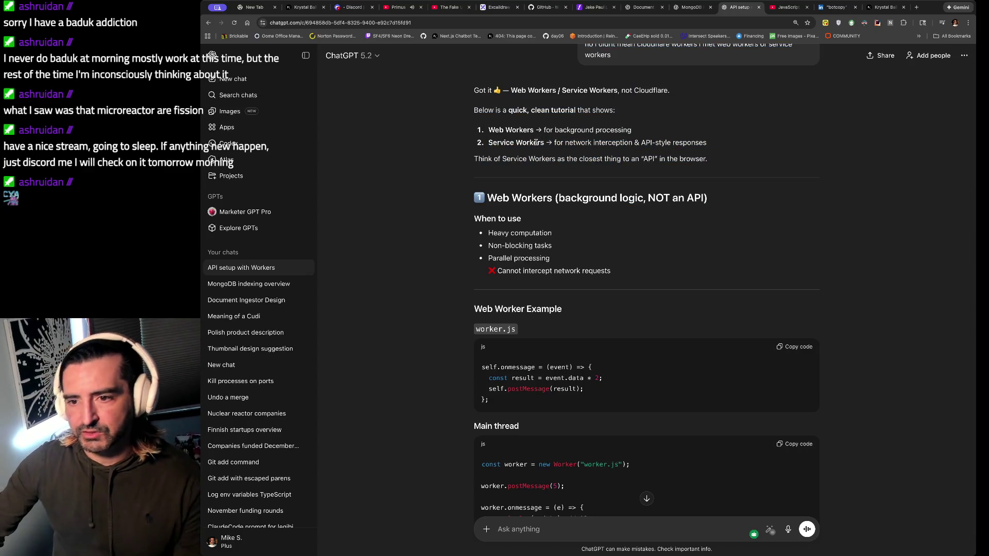
left_click_drag(542, 146, 496, 140)
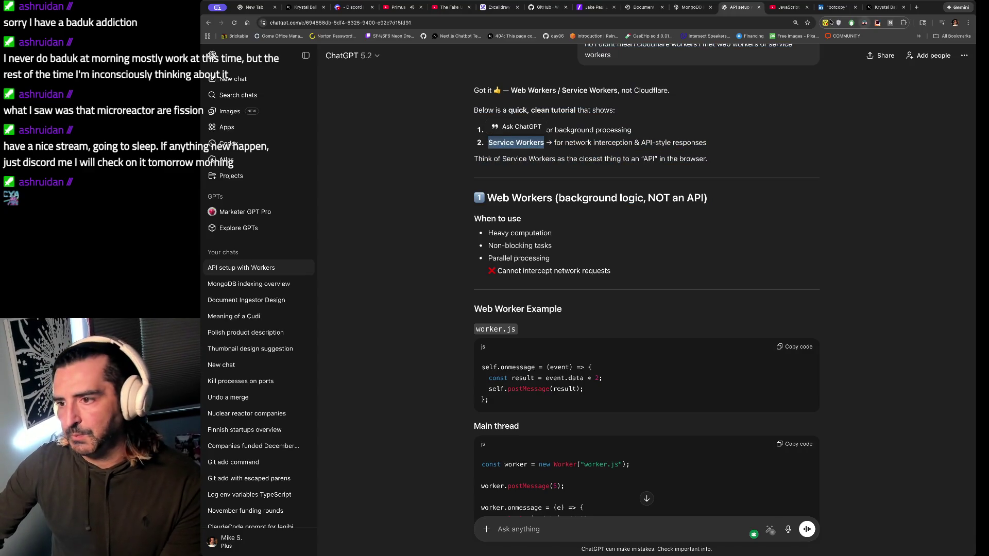
left_click(783, 7)
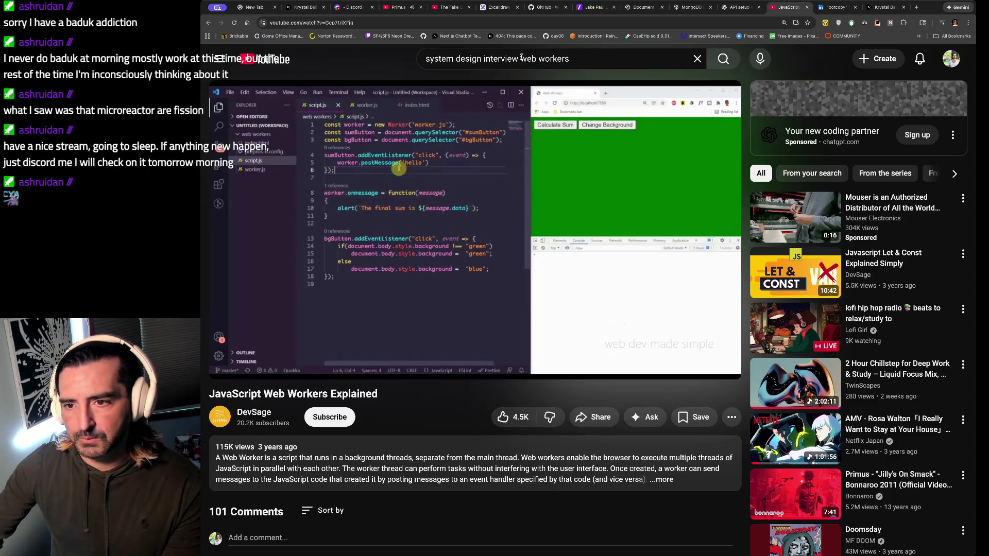
Step: Replace 'web workers' in the YouTube search query with 'Service Workers' and run the search
left_click_drag(521, 60, 570, 60)
type("Service Workers")
key("Return")
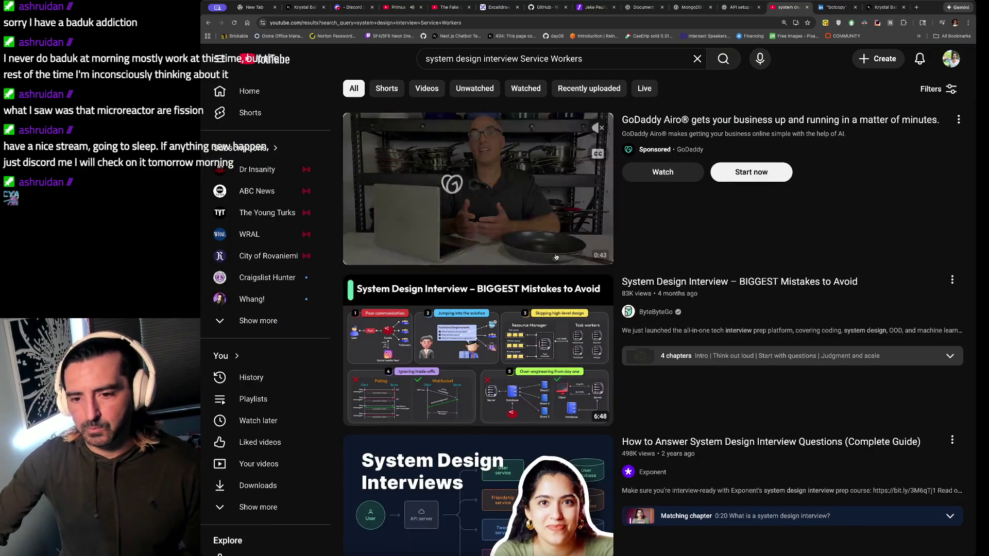
Step: Browse the Service Workers results, then delete 'system design interview' from the search query
scroll(523, 323, "down", 8)
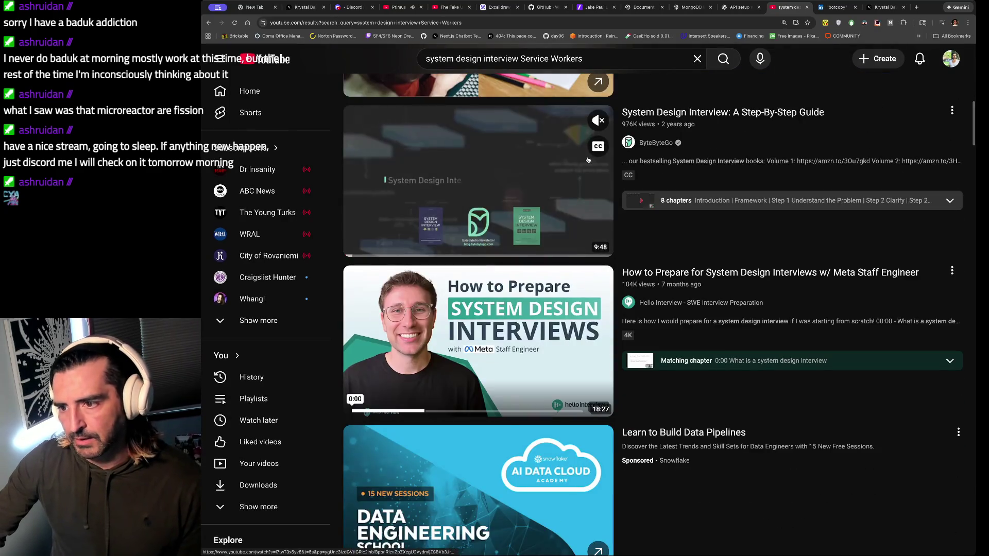
scroll(549, 226, "down", 3)
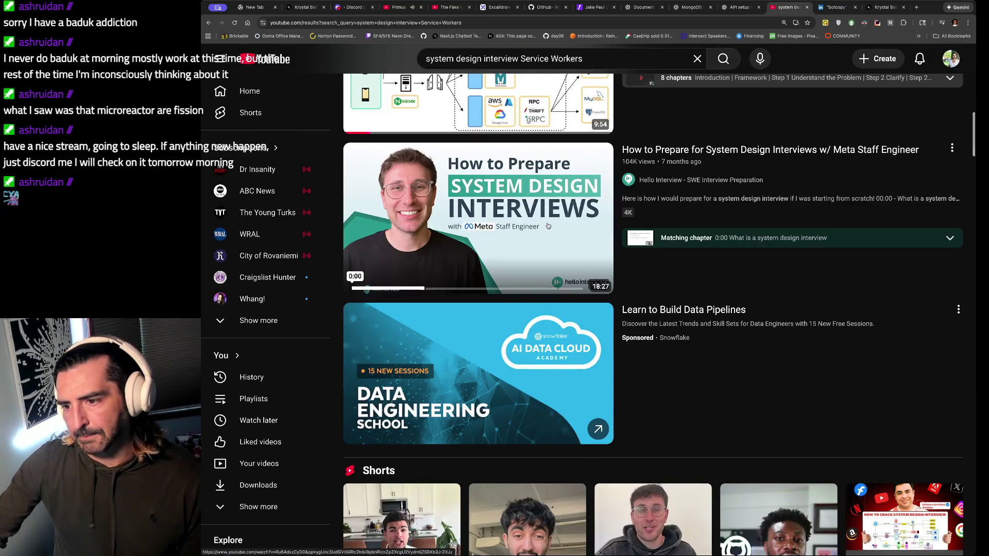
left_click_drag(622, 149, 675, 149)
scroll(463, 155, "down", 1)
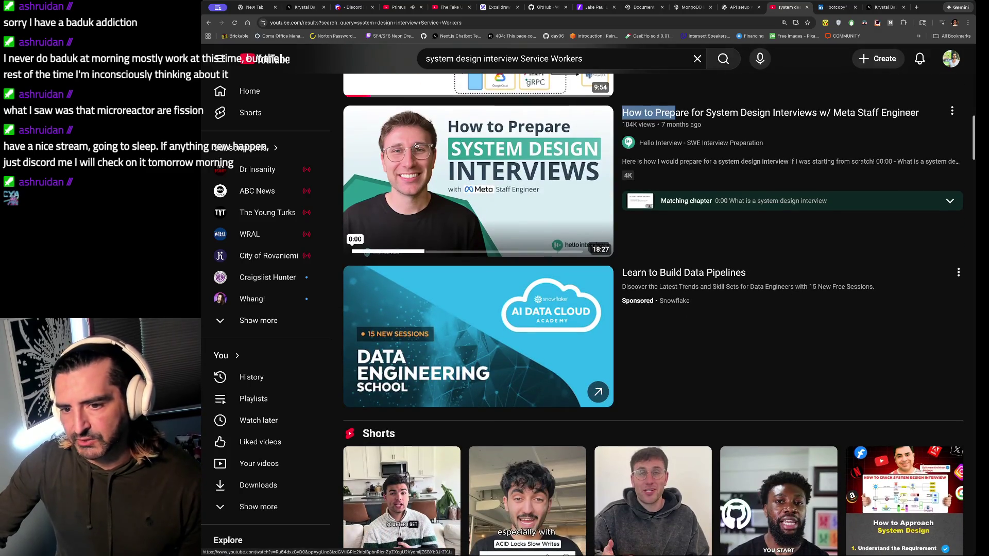
scroll(438, 206, "down", 10)
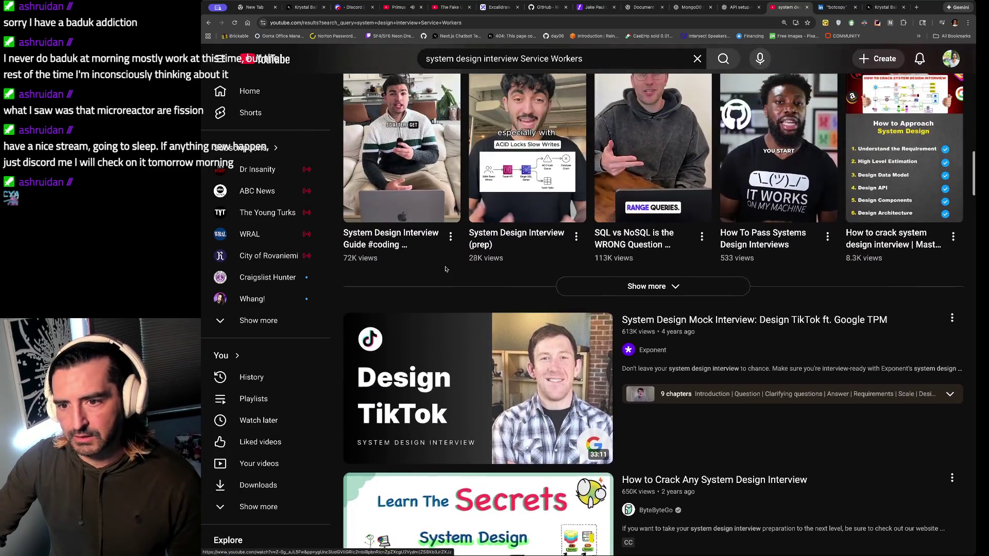
scroll(446, 269, "down", 1)
scroll(446, 269, "down", 3)
scroll(446, 268, "down", 2)
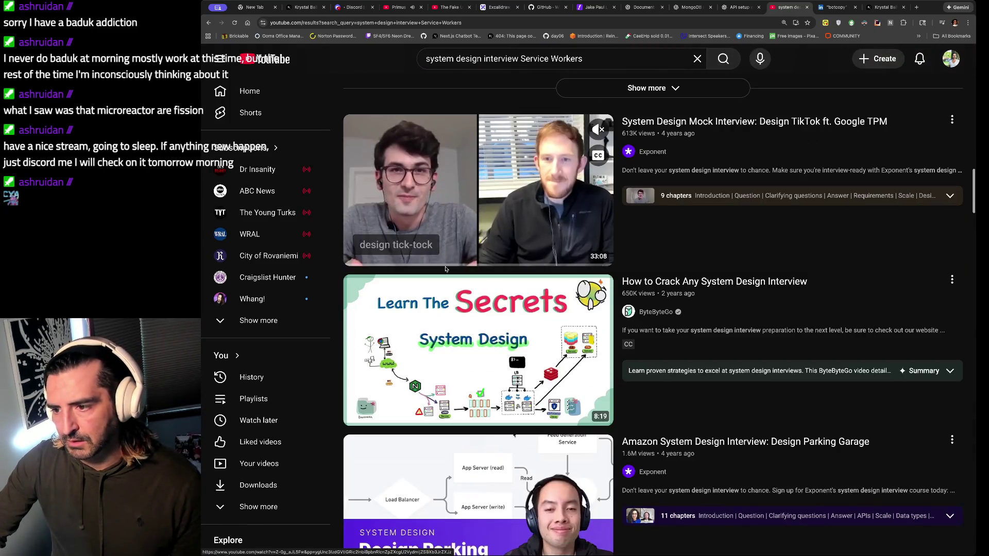
scroll(445, 268, "down", 3)
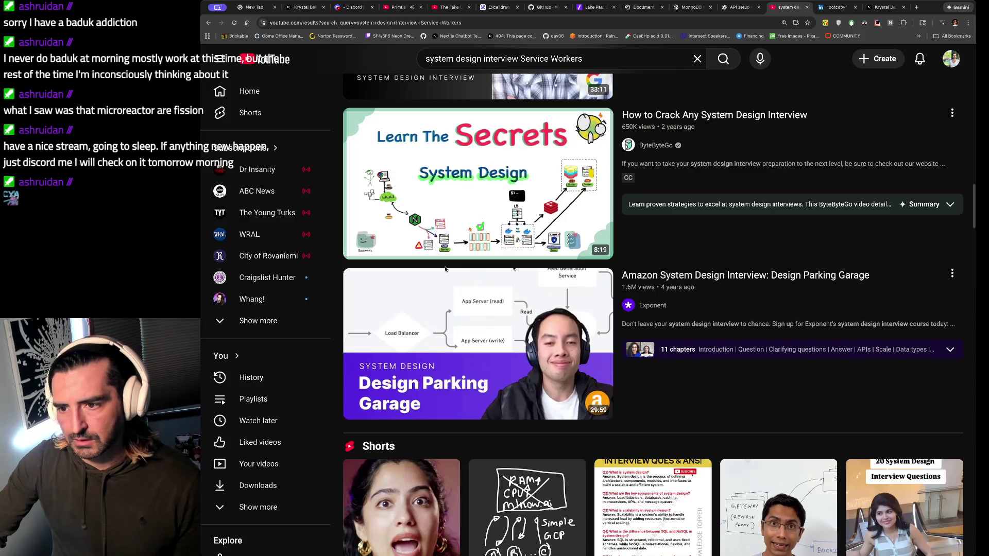
scroll(445, 269, "down", 1)
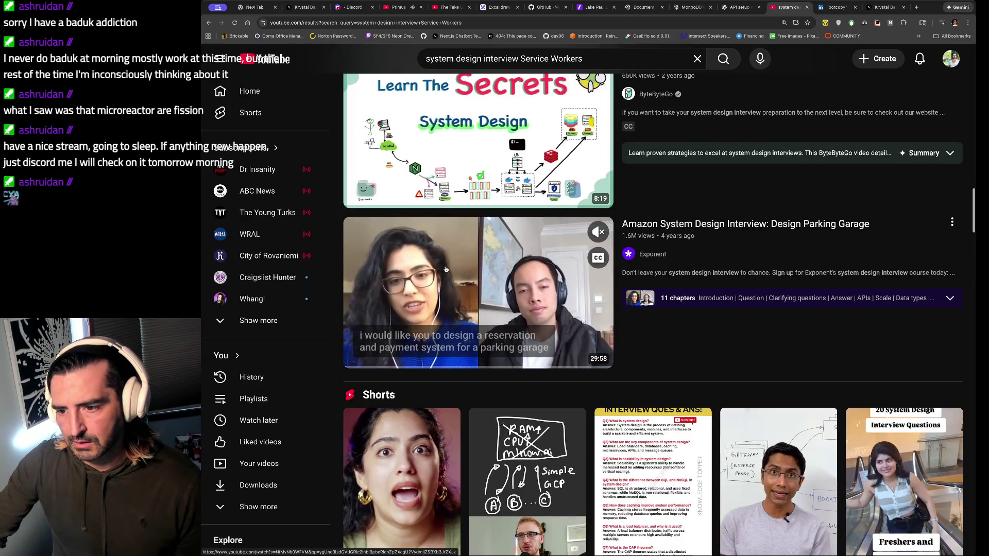
scroll(446, 269, "down", 1)
scroll(446, 269, "down", 5)
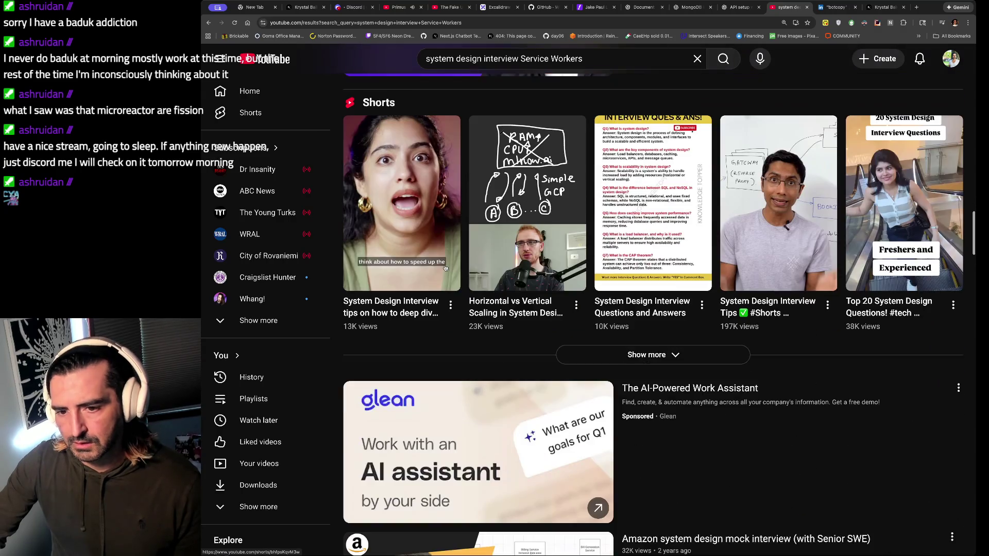
scroll(445, 267, "down", 5)
scroll(762, 179, "up", 10)
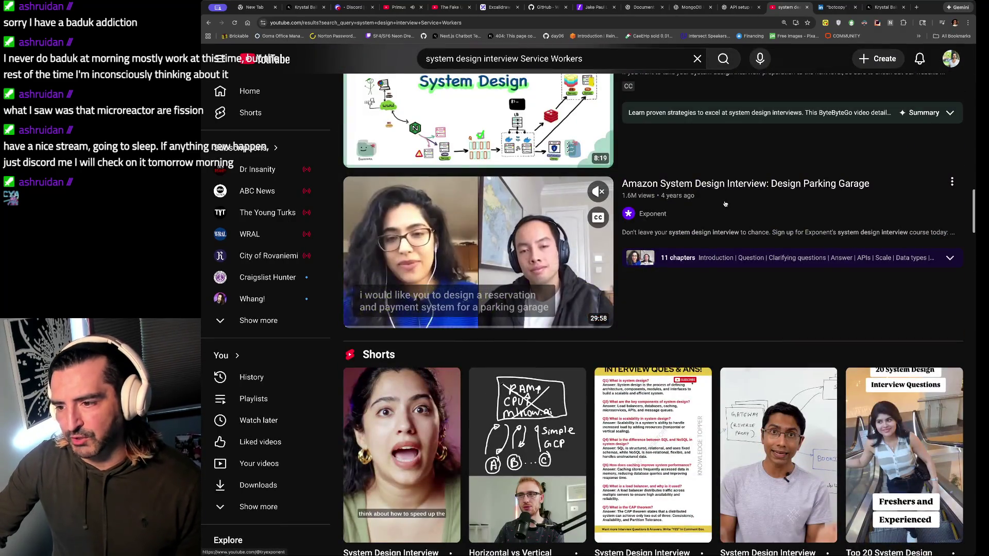
scroll(674, 269, "down", 10)
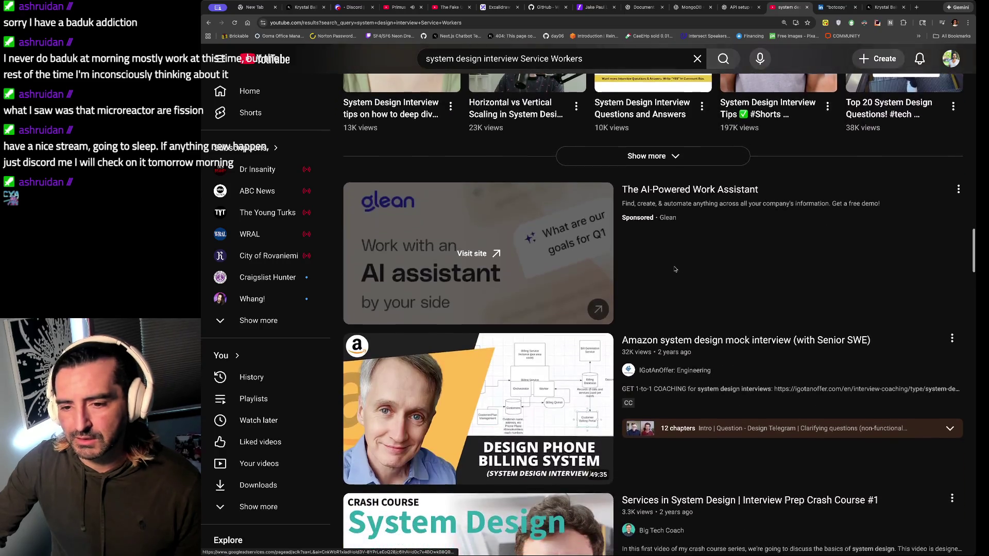
scroll(674, 269, "down", 5)
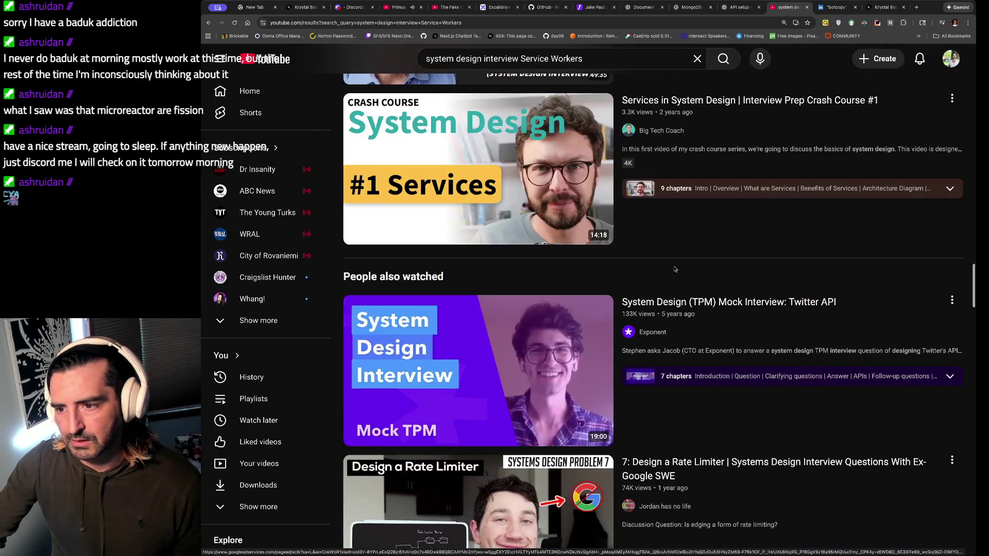
scroll(675, 269, "up", 13)
scroll(675, 270, "up", 1)
left_click_drag(518, 59, 458, 49)
key("BackSpace")
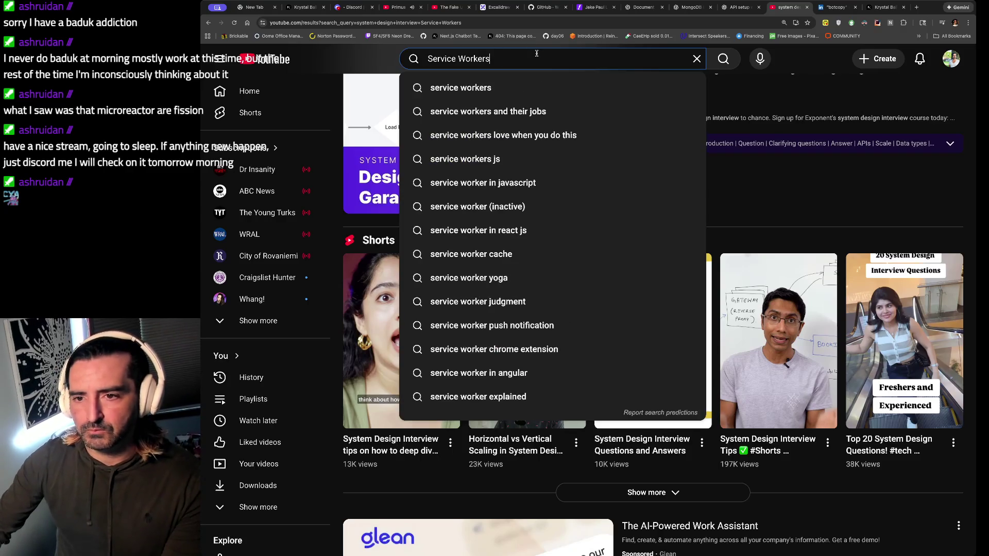
Step: Search for 'Service Workers, system design' and open the 'Web Workers vs Service Workers' explainer
type("Workers, system design")
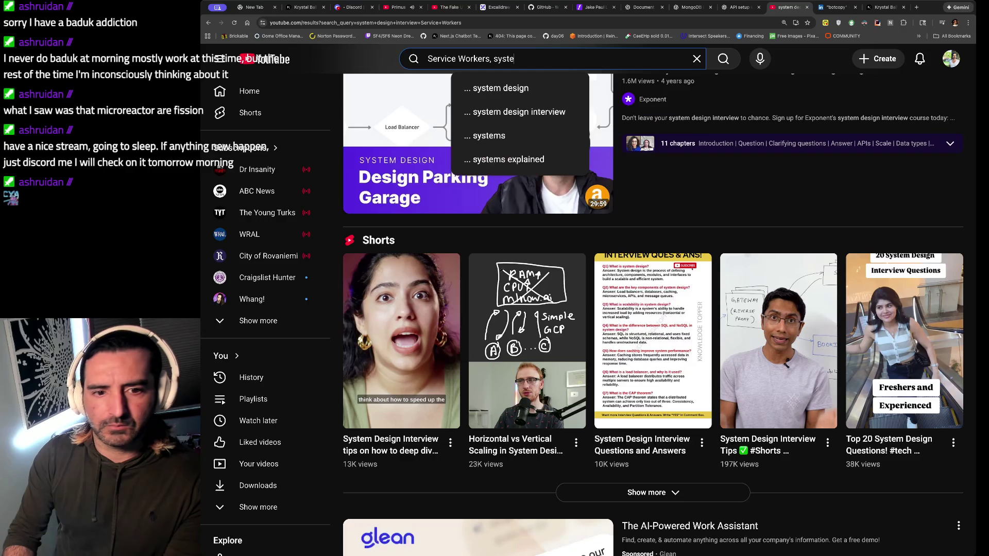
key("Return")
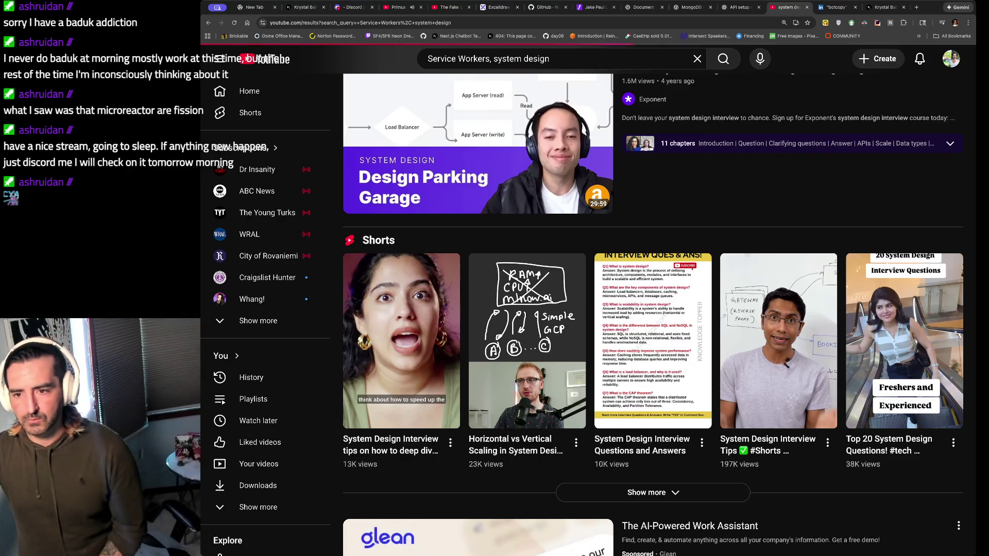
scroll(455, 187, "down", 1)
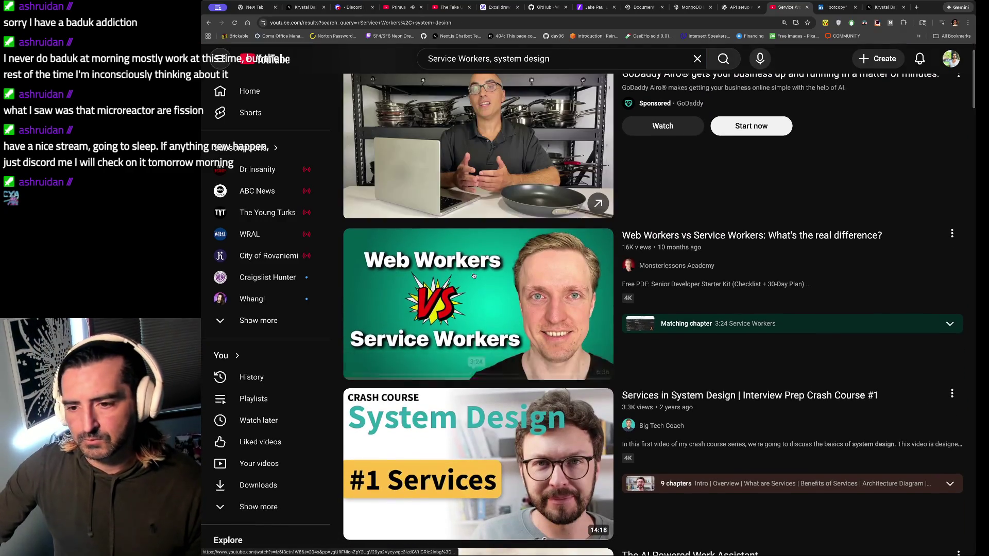
left_click(418, 239)
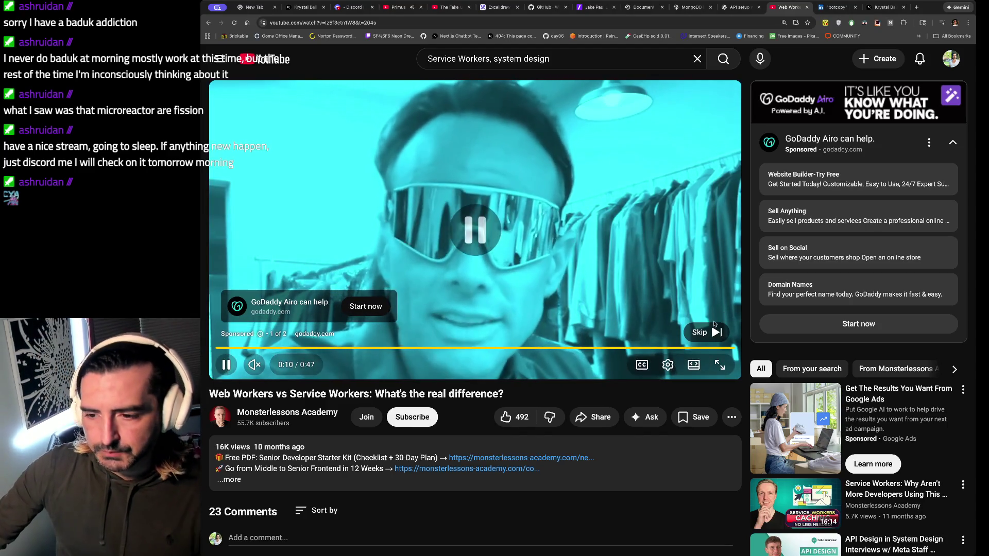
Step: Skip the ad, pause the Primus video in the other tab, and replay the explainer from near its start
left_click(704, 332)
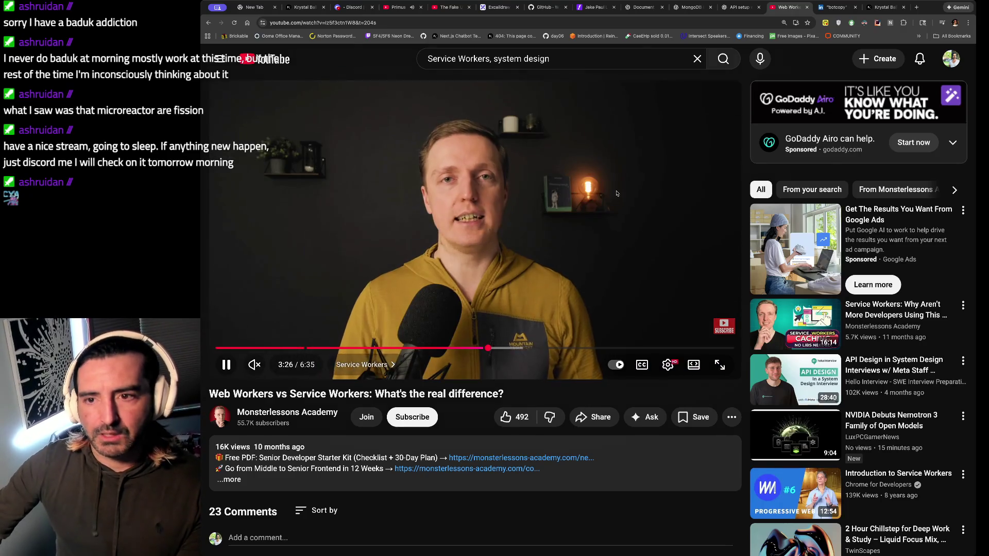
key("ctrl+4")
left_click(436, 163)
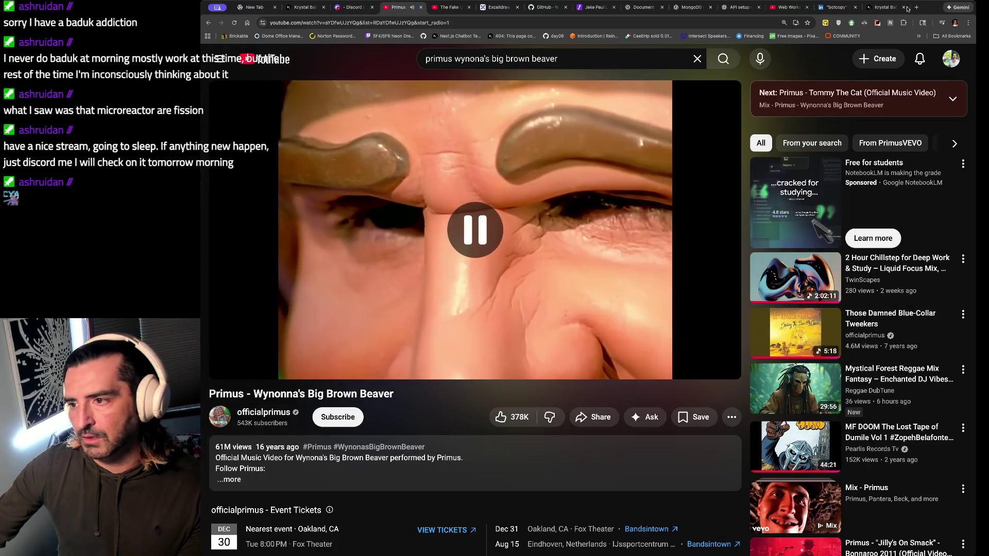
left_click(785, 8)
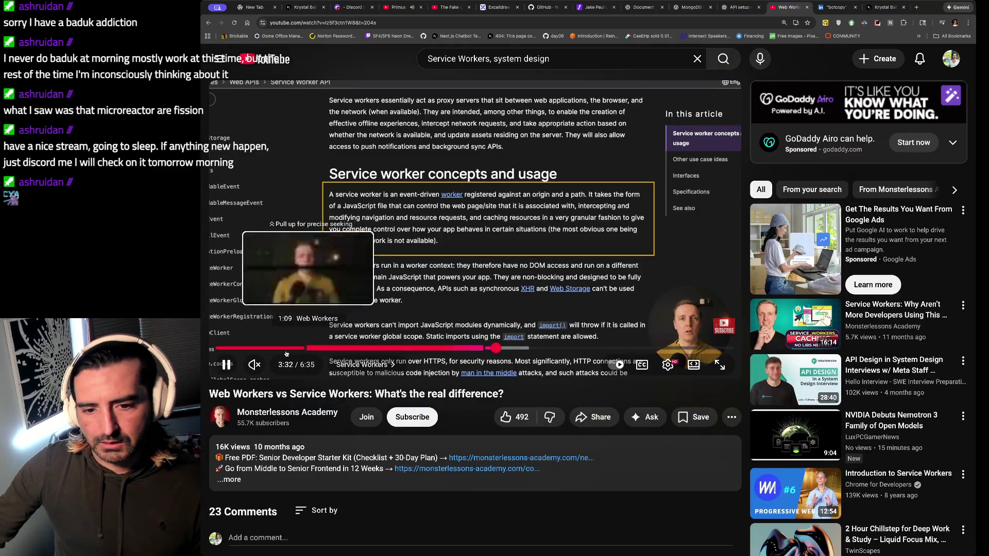
left_click(218, 349)
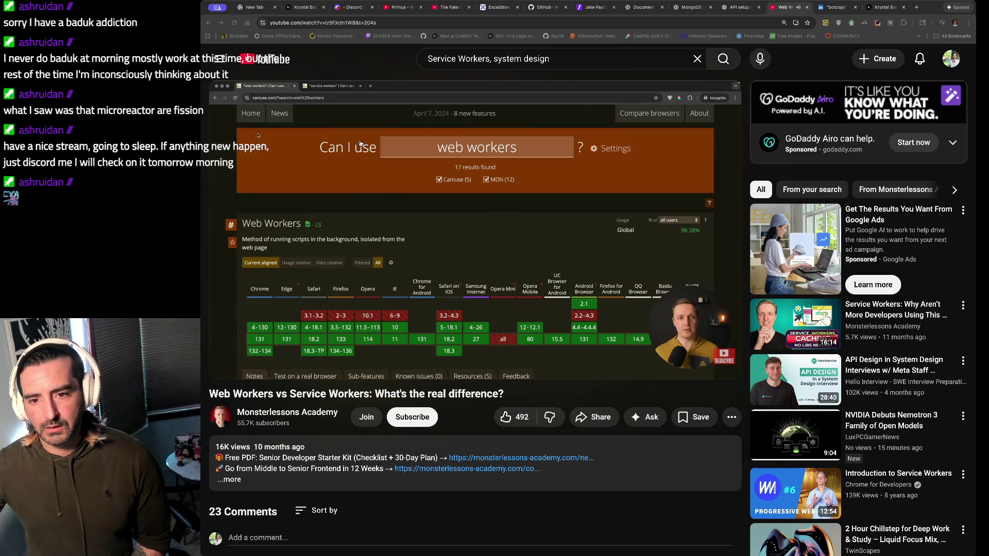
mouse_move(218, 370)
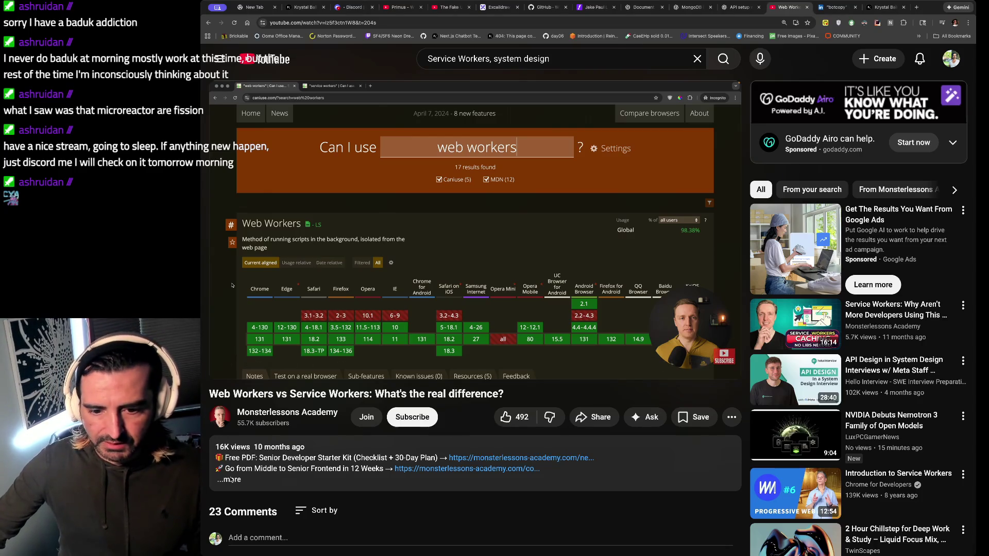
Step: Expand the explainer's description and highlight part of its free PDF line
left_click(260, 479)
scroll(254, 419, "down", 2)
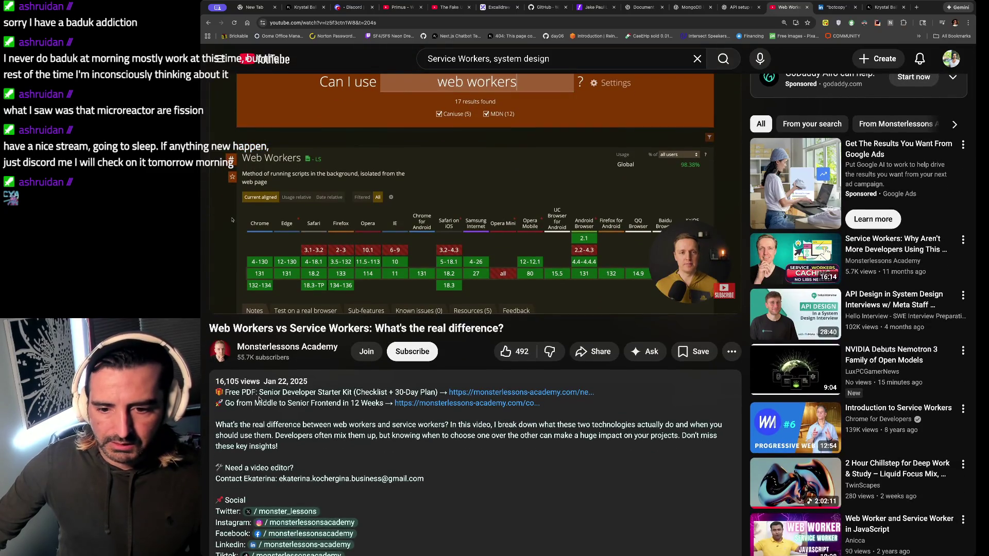
left_click_drag(258, 397, 373, 393)
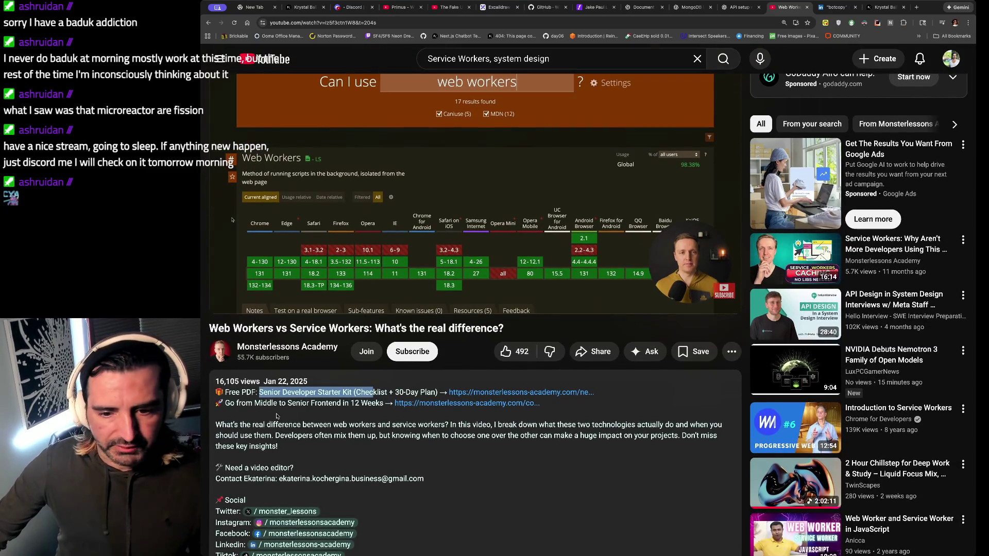
scroll(277, 416, "down", 3)
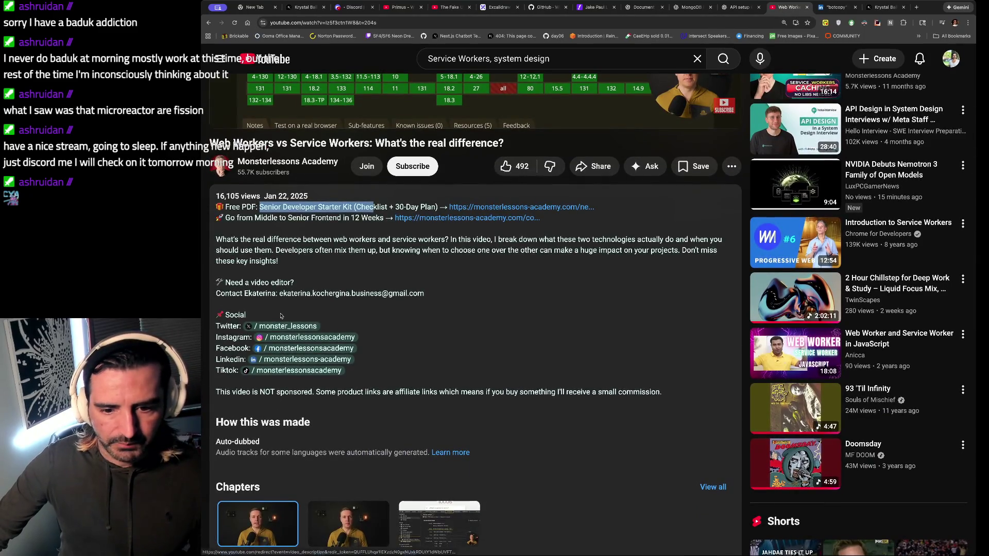
scroll(366, 371, "up", 4)
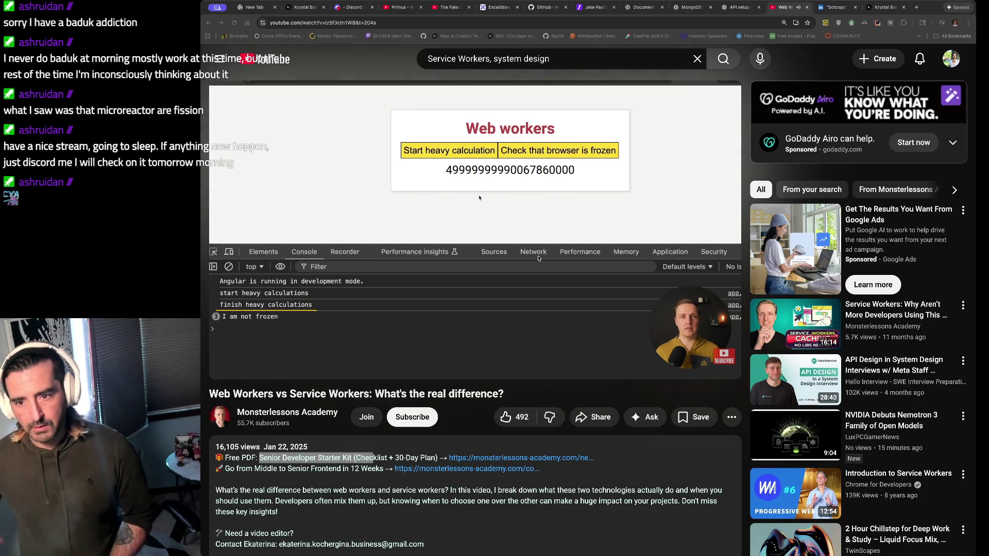
Step: Pause and resume the explainer around its code example, letting it play on to 3:26
left_click(447, 189)
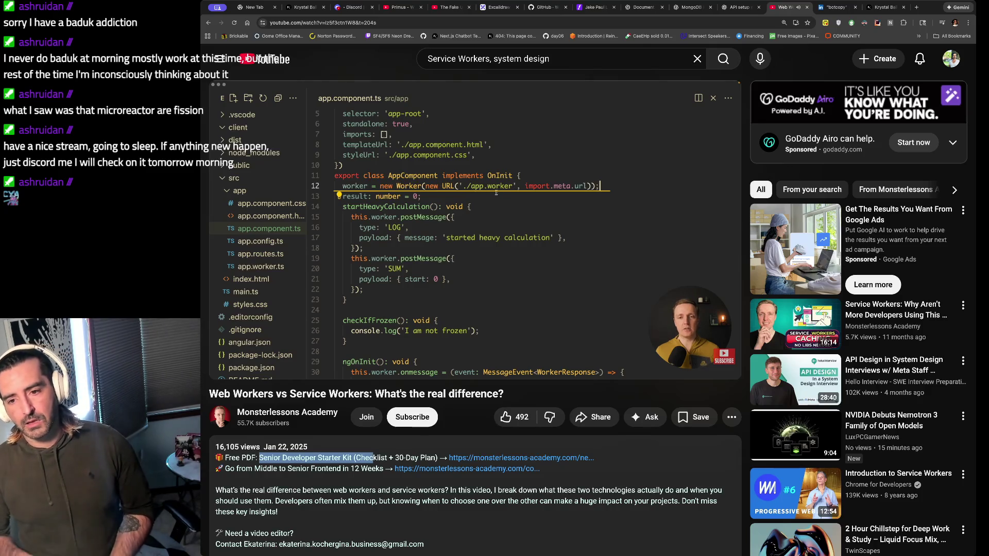
left_click(390, 166)
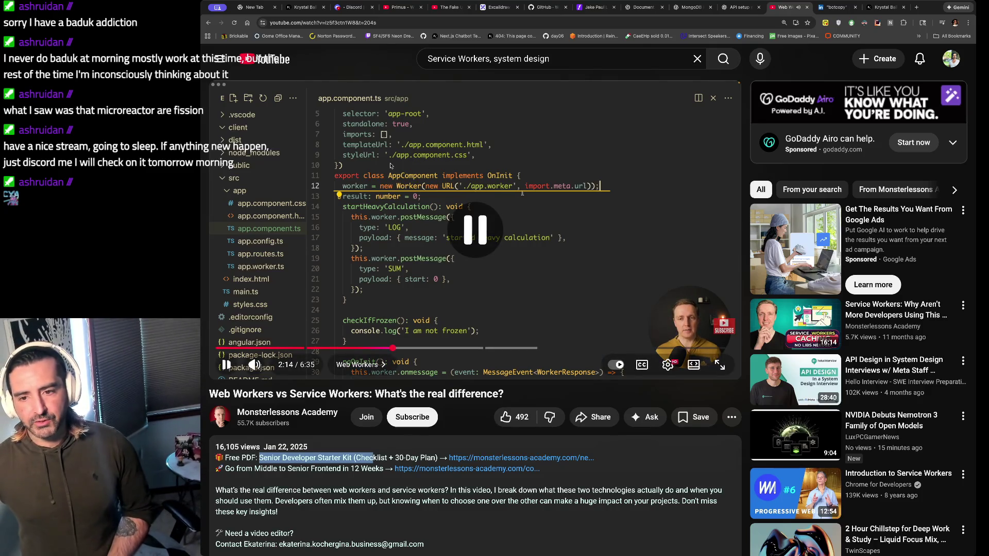
left_click(437, 189)
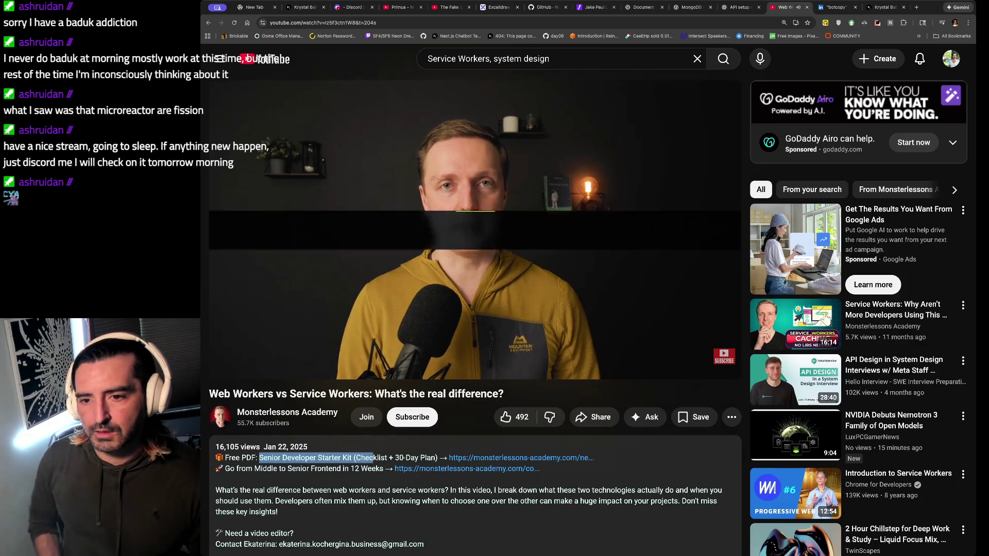
left_click(414, 150)
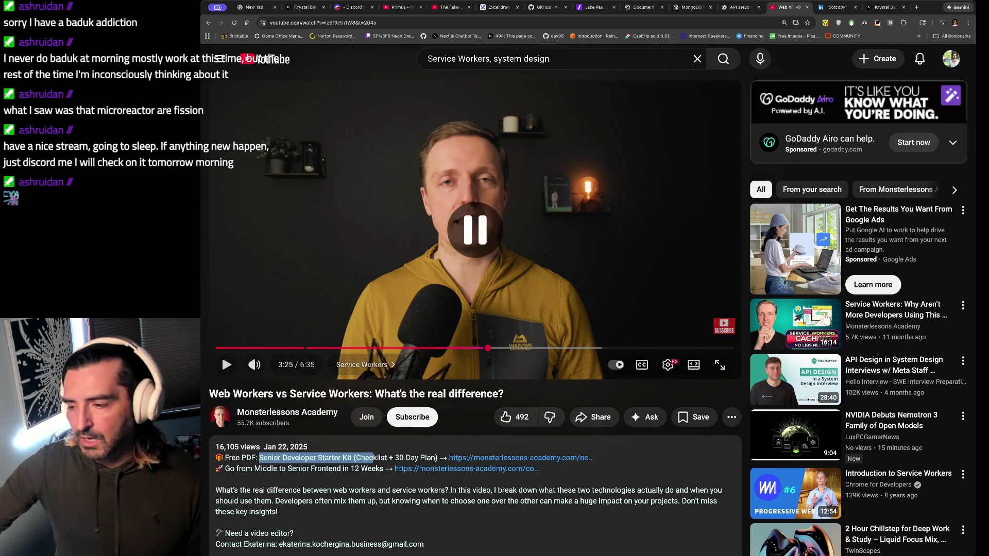
key("space")
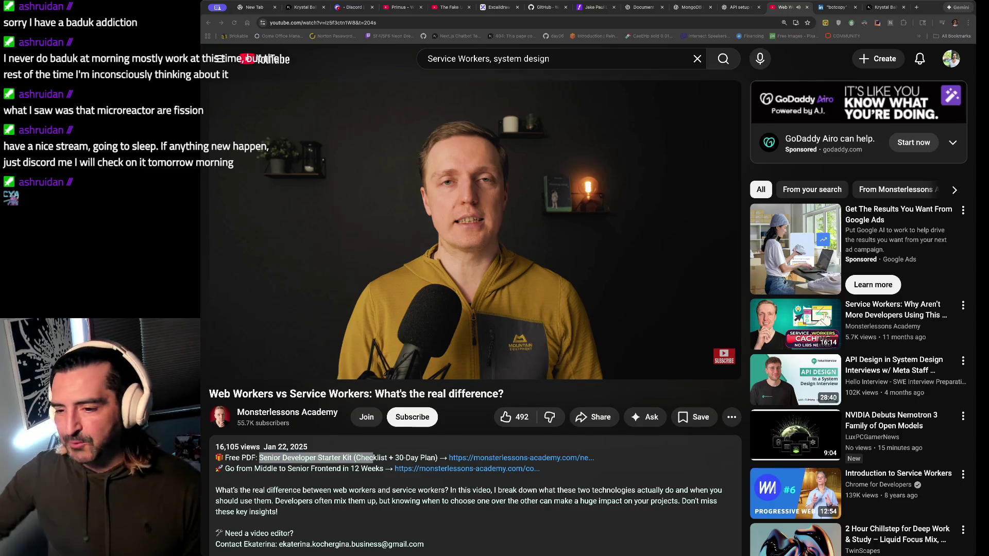
left_click(464, 142)
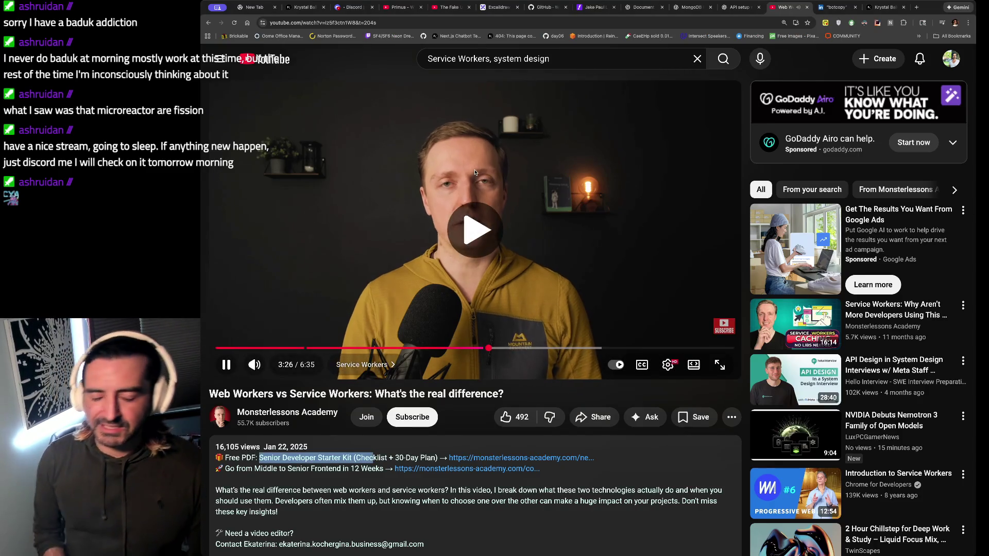